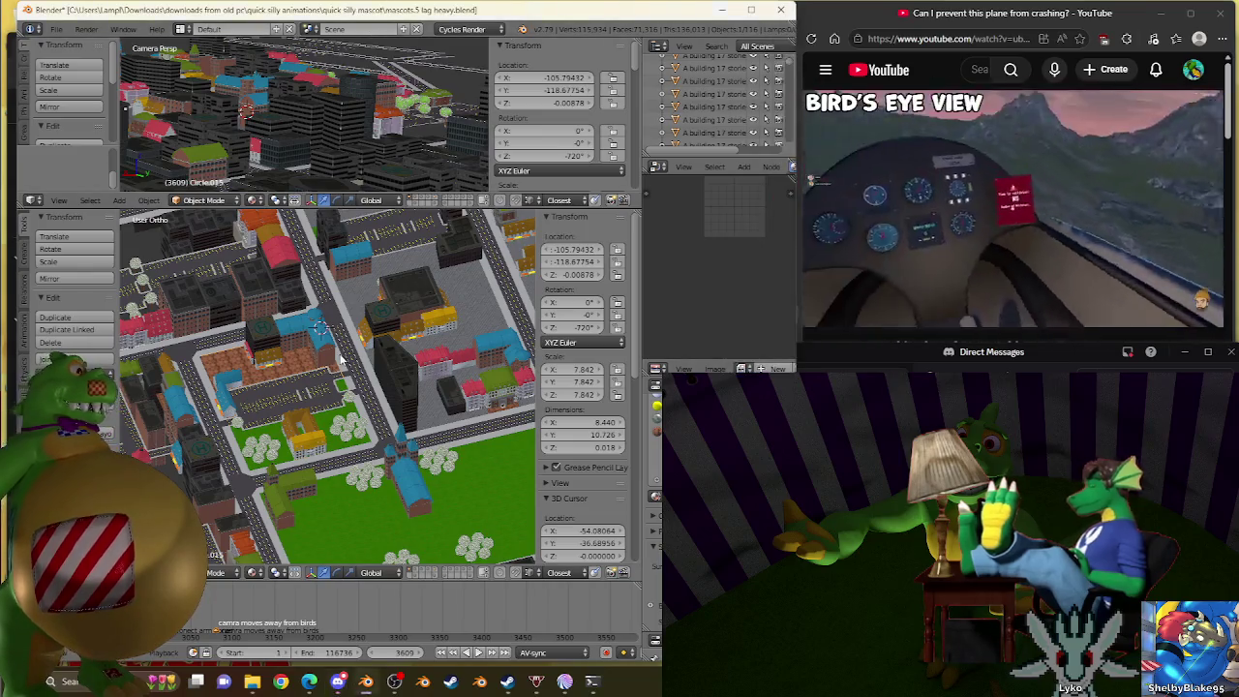
Switch to Top Ortho view looking straight down on the city.
scroll(339, 380, up, 5)
scroll(338, 380, down, 4)
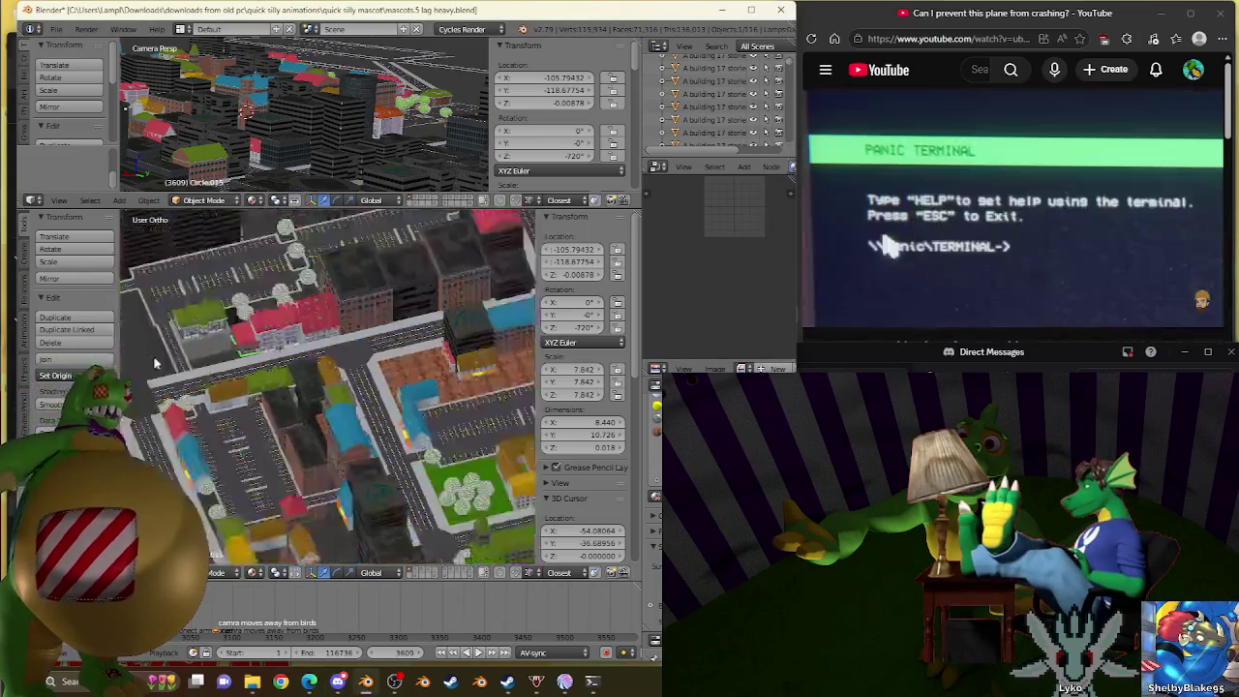
scroll(361, 363, down, 2)
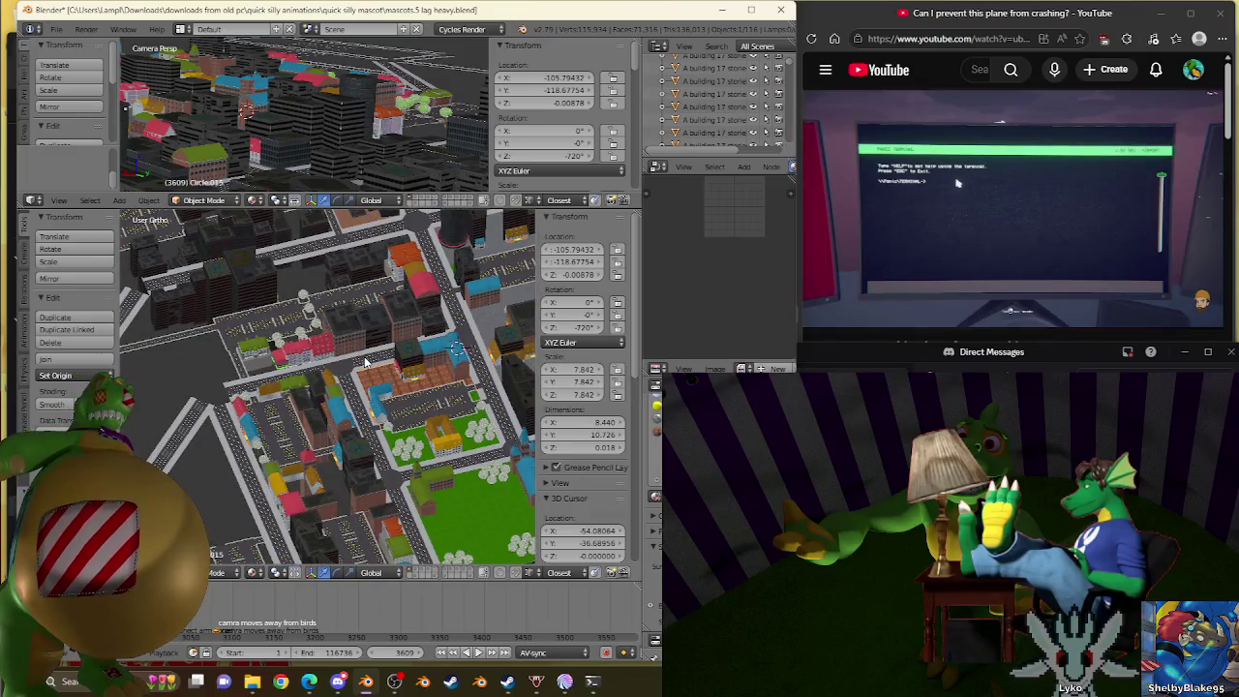
key(KP_7)
scroll(380, 371, up, 3)
scroll(383, 366, down, 3)
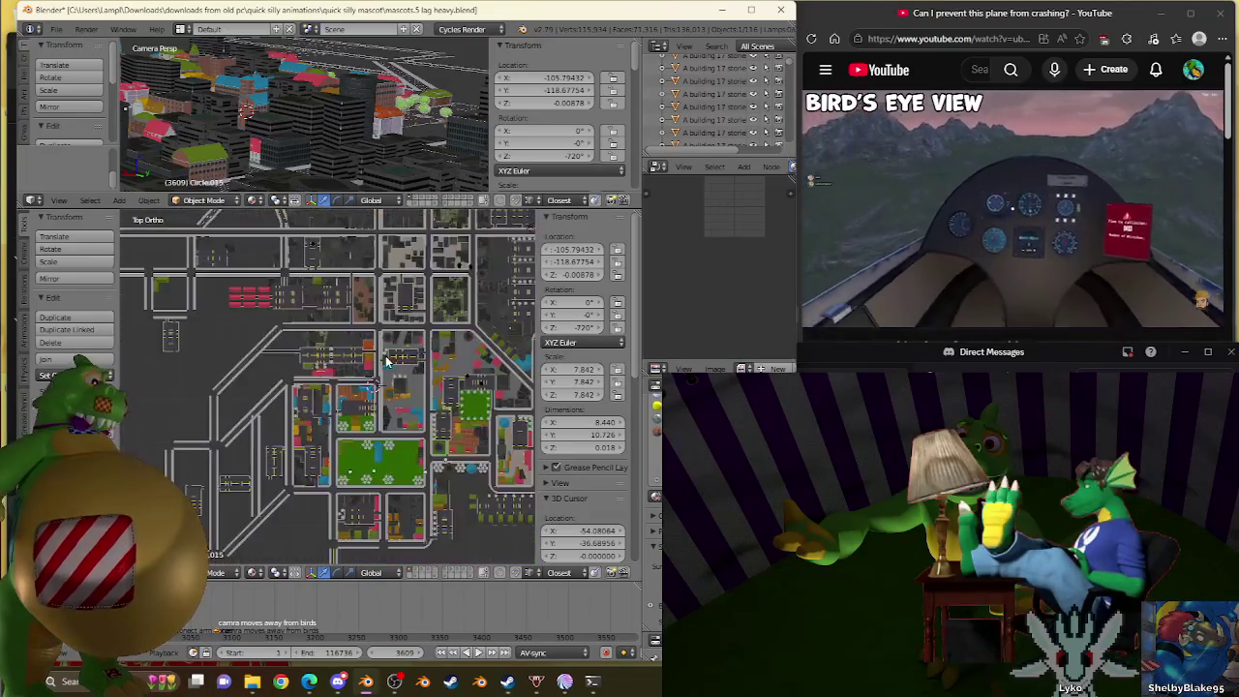
scroll(377, 366, up, 1)
scroll(369, 392, up, 2)
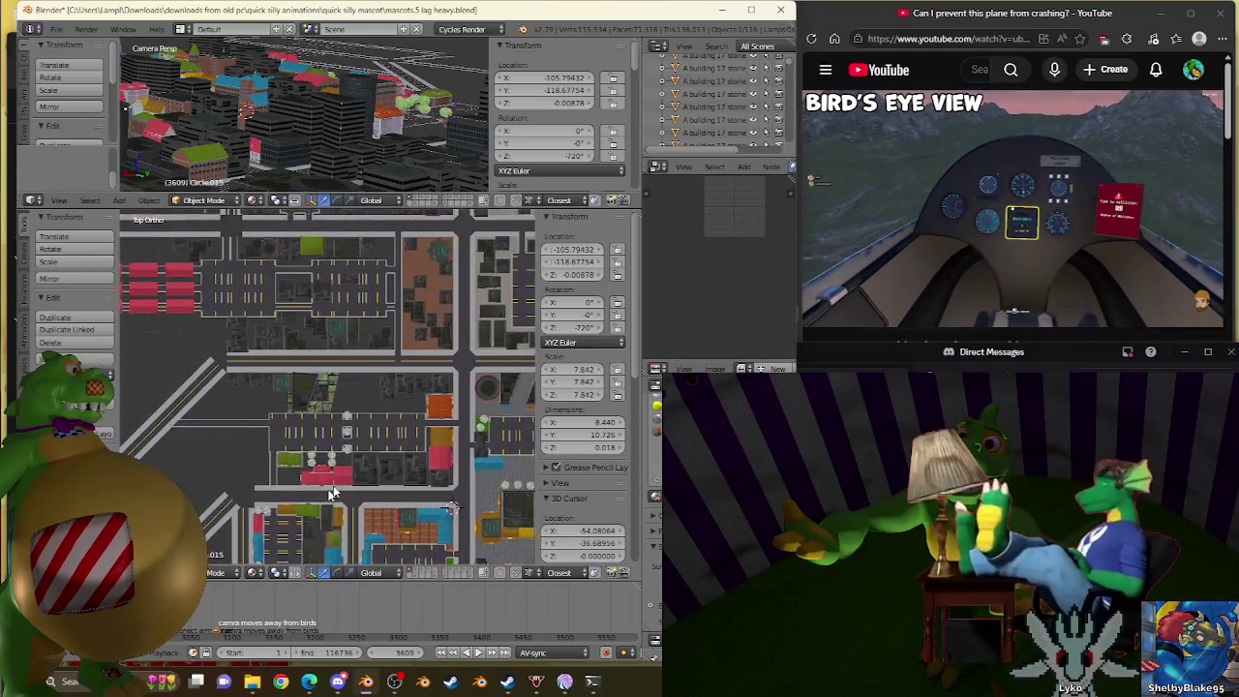
scroll(366, 401, down, 1)
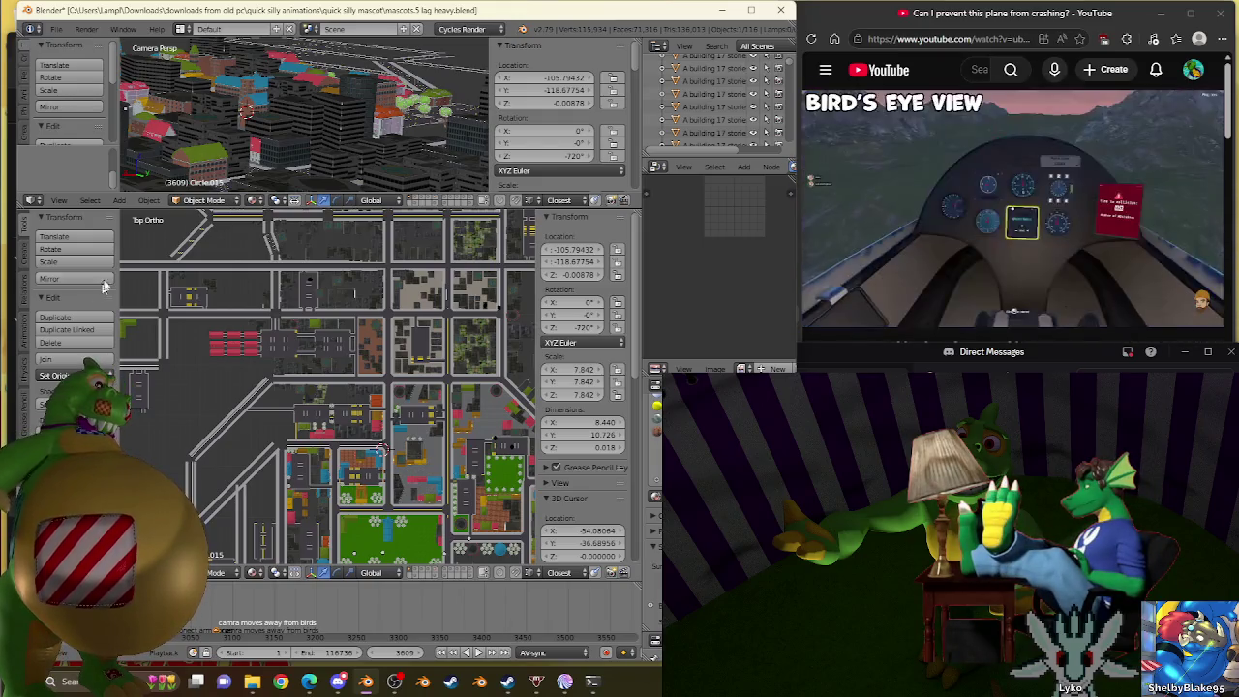
Zoom in on the diagonal road above the parking lot, select it and enter Edit Mode.
scroll(348, 406, up, 2)
scroll(344, 416, up, 3)
scroll(336, 429, up, 2)
scroll(332, 421, down, 5)
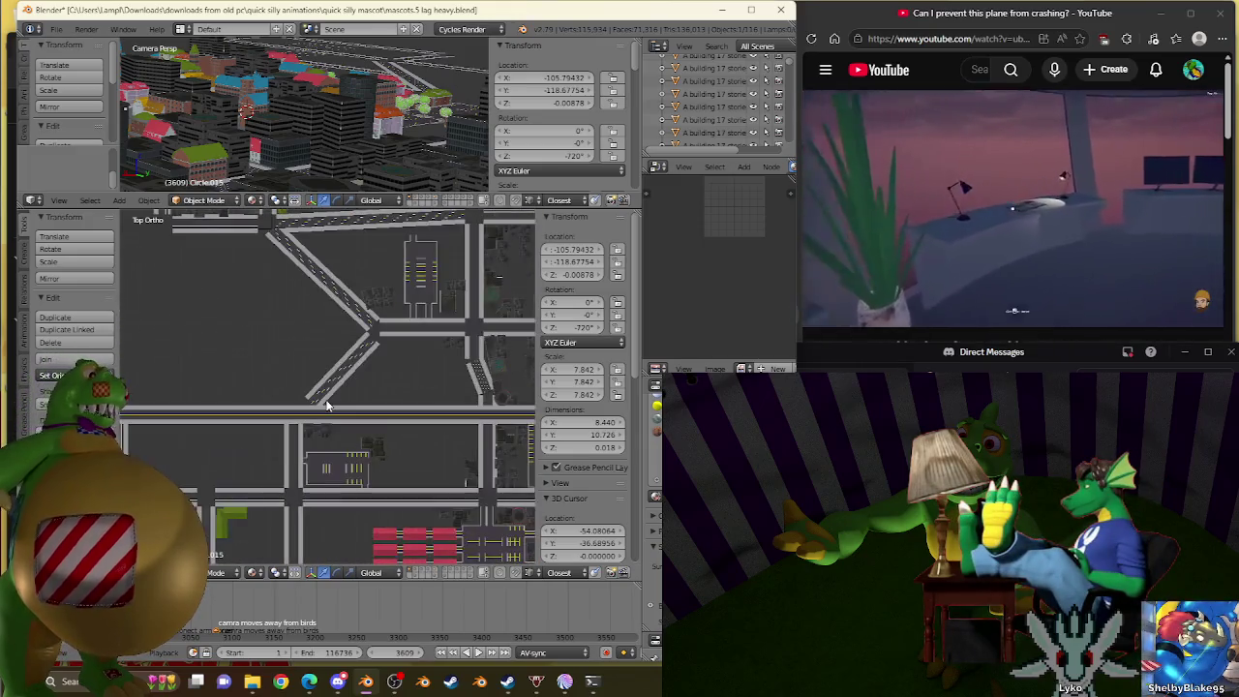
scroll(327, 407, up, 2)
scroll(326, 406, up, 2)
scroll(326, 406, down, 4)
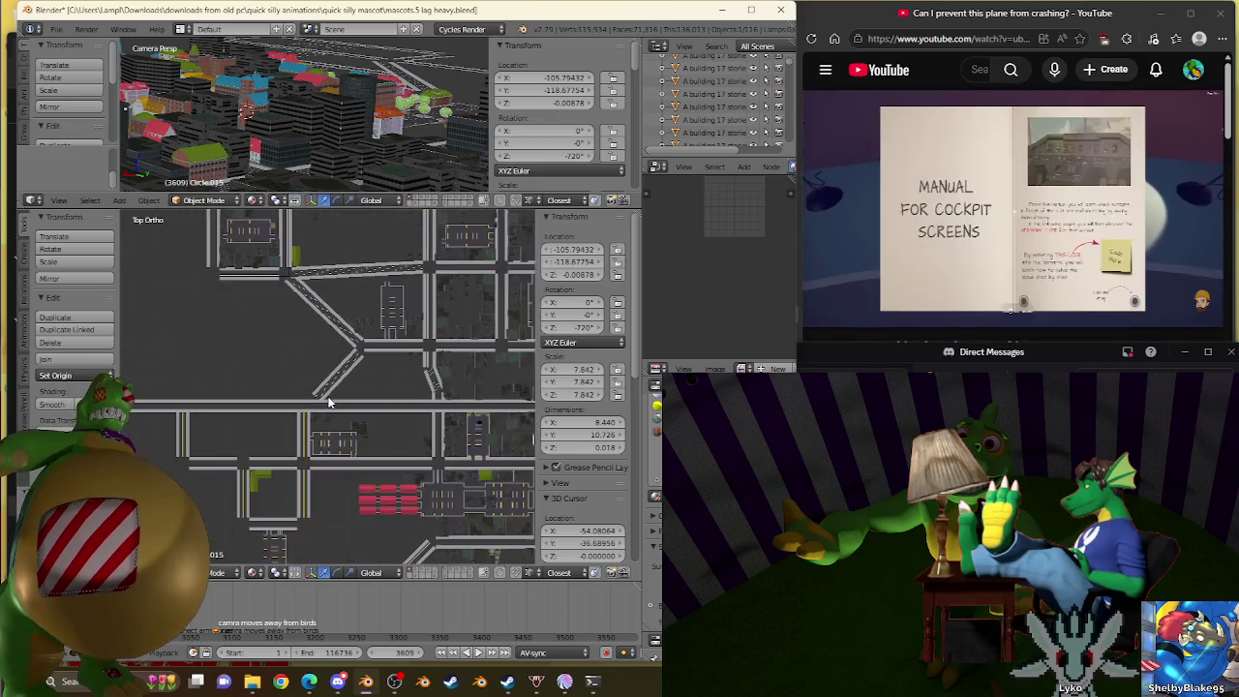
scroll(329, 401, up, 3)
scroll(329, 399, up, 1)
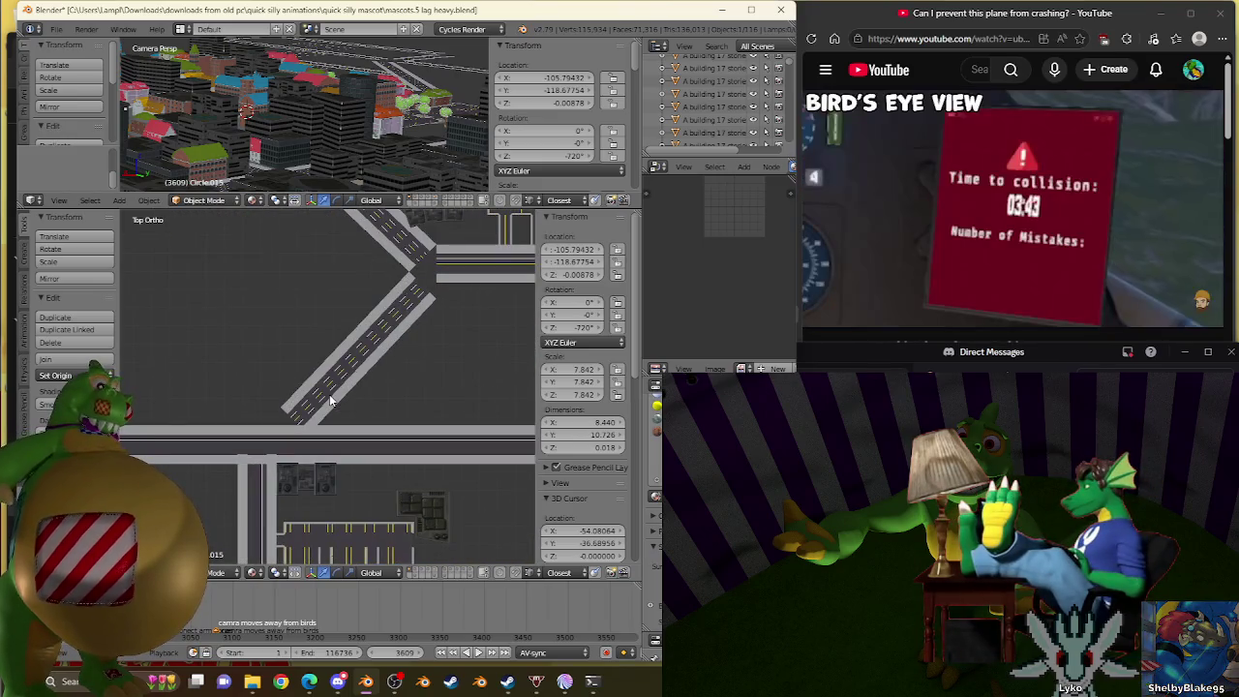
right_click(329, 400)
key(Tab)
Select the road's lower-end vertices and slide them along the road's length.
scroll(321, 411, up, 4)
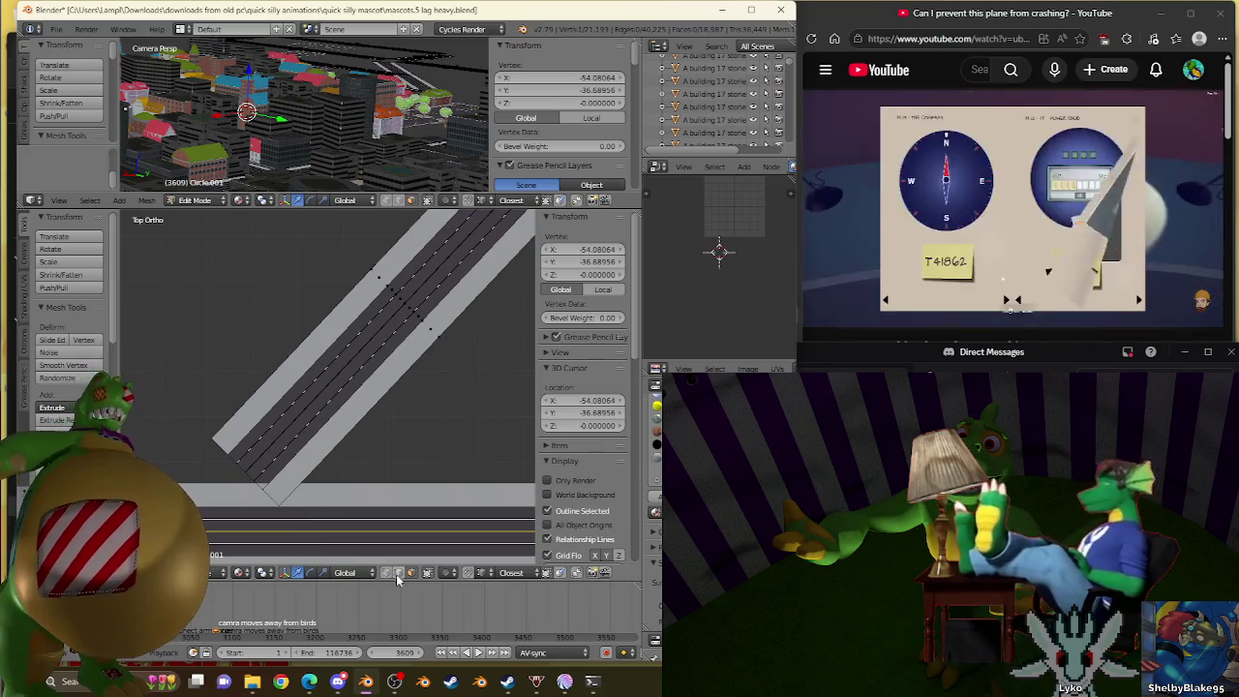
right_click(245, 474)
scroll(248, 484, up, 2)
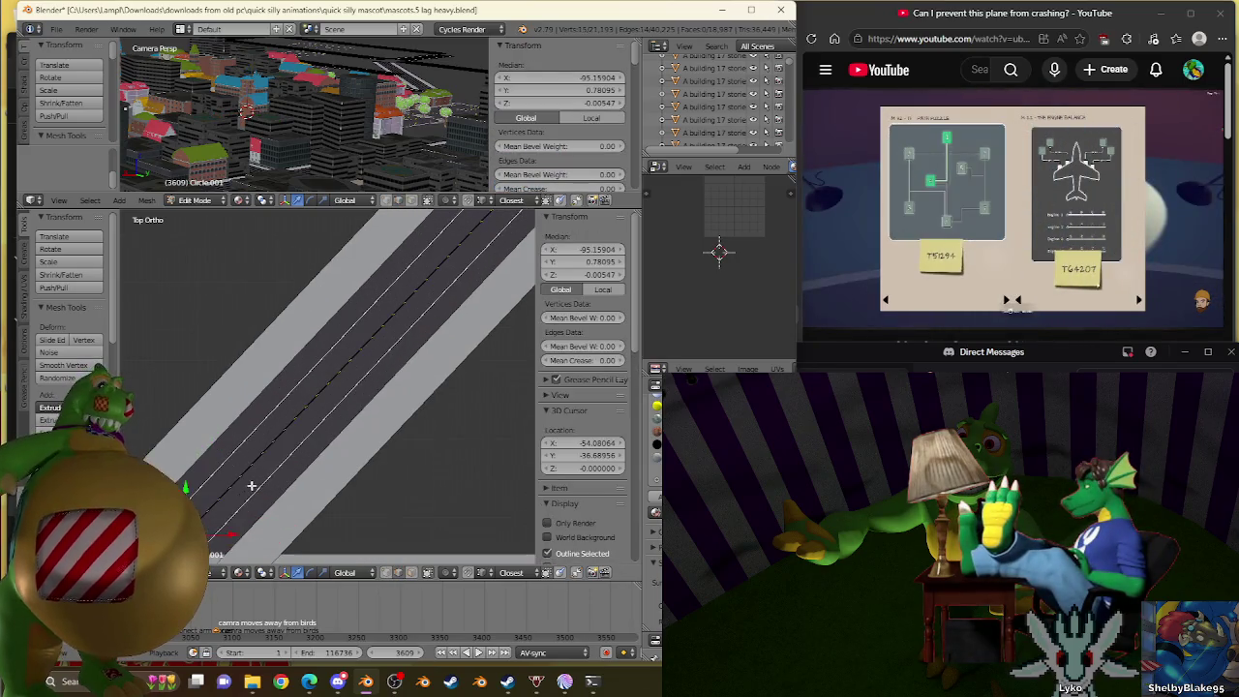
right_drag(251, 485, 307, 443)
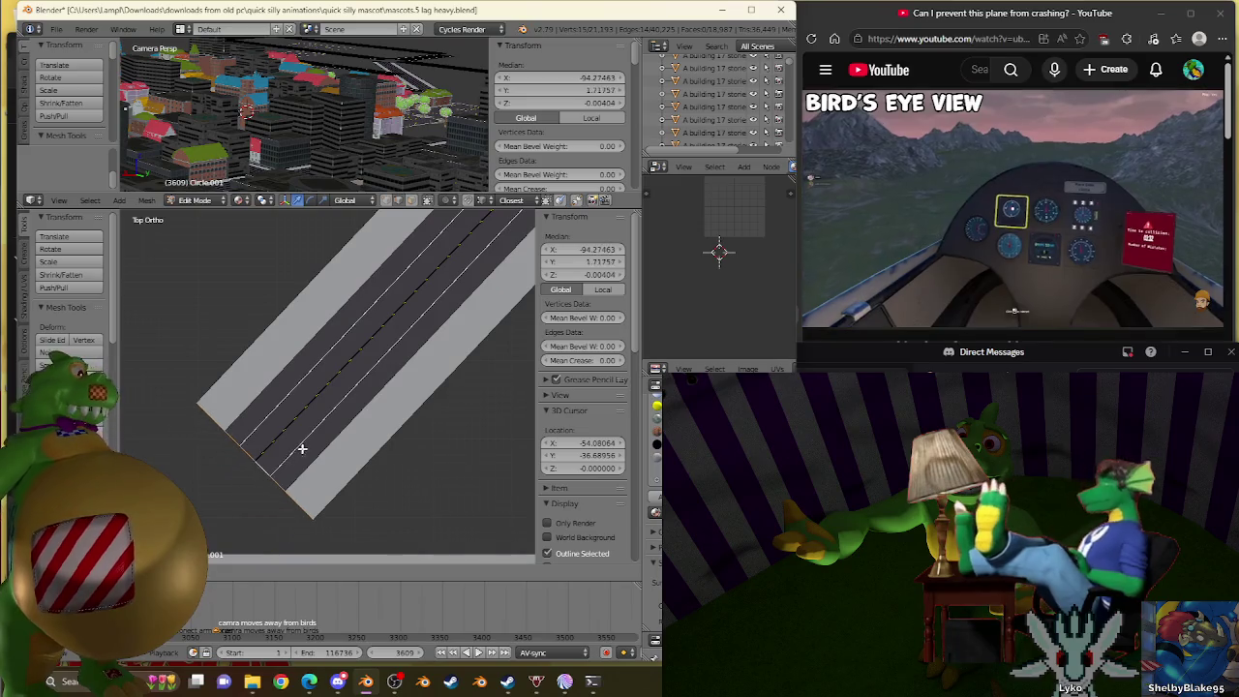
click(307, 443)
Select the connected road end piece and move it against the parking lot.
scroll(307, 442, down, 2)
scroll(313, 451, down, 2)
scroll(313, 451, up, 3)
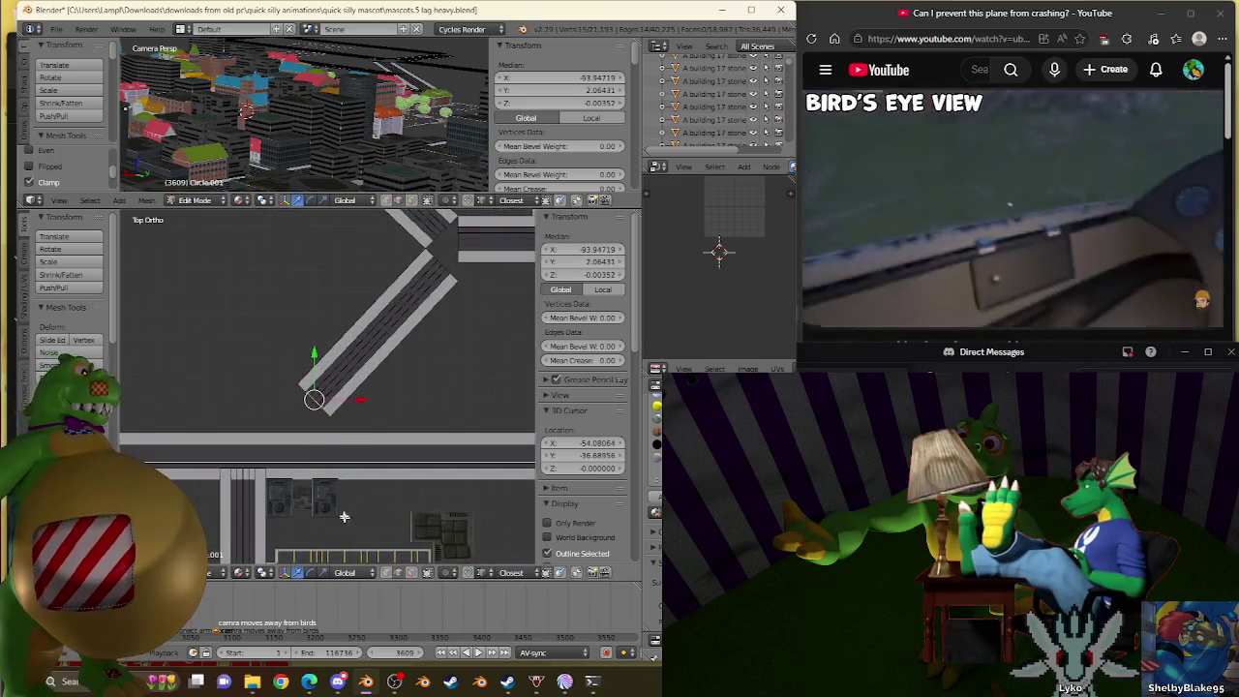
scroll(348, 387, down, 3)
key(a)
scroll(319, 480, down, 3)
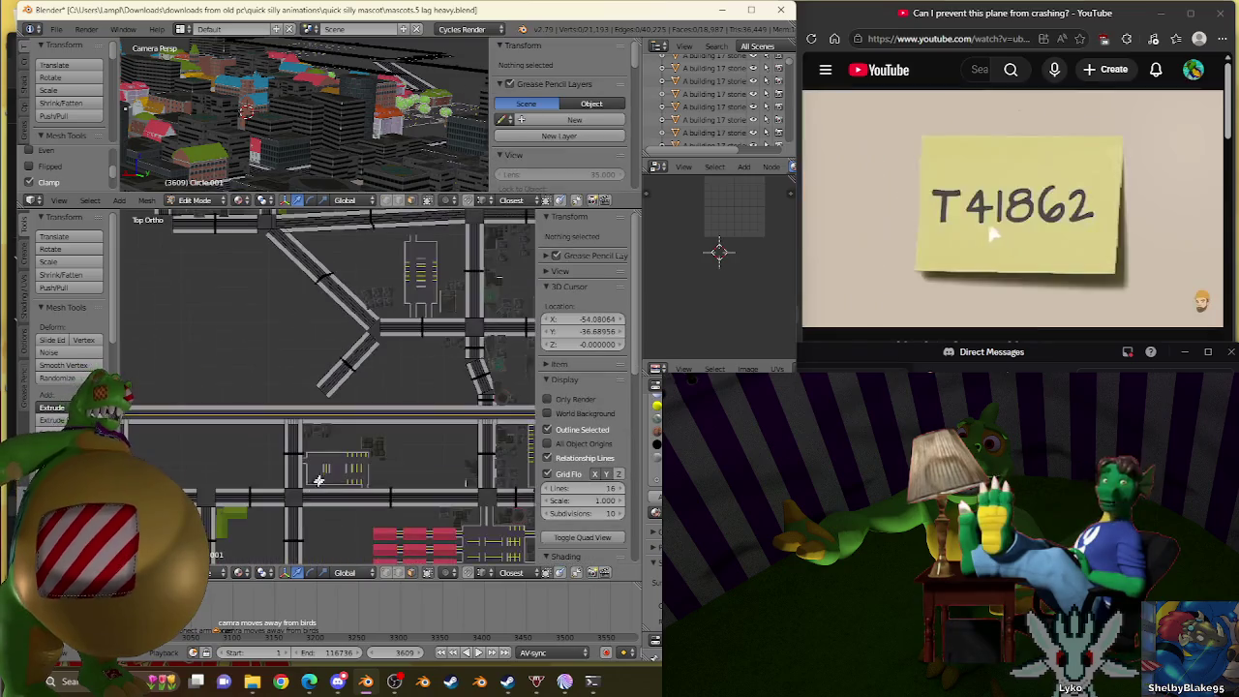
right_click(262, 460)
key(KP_Decimal)
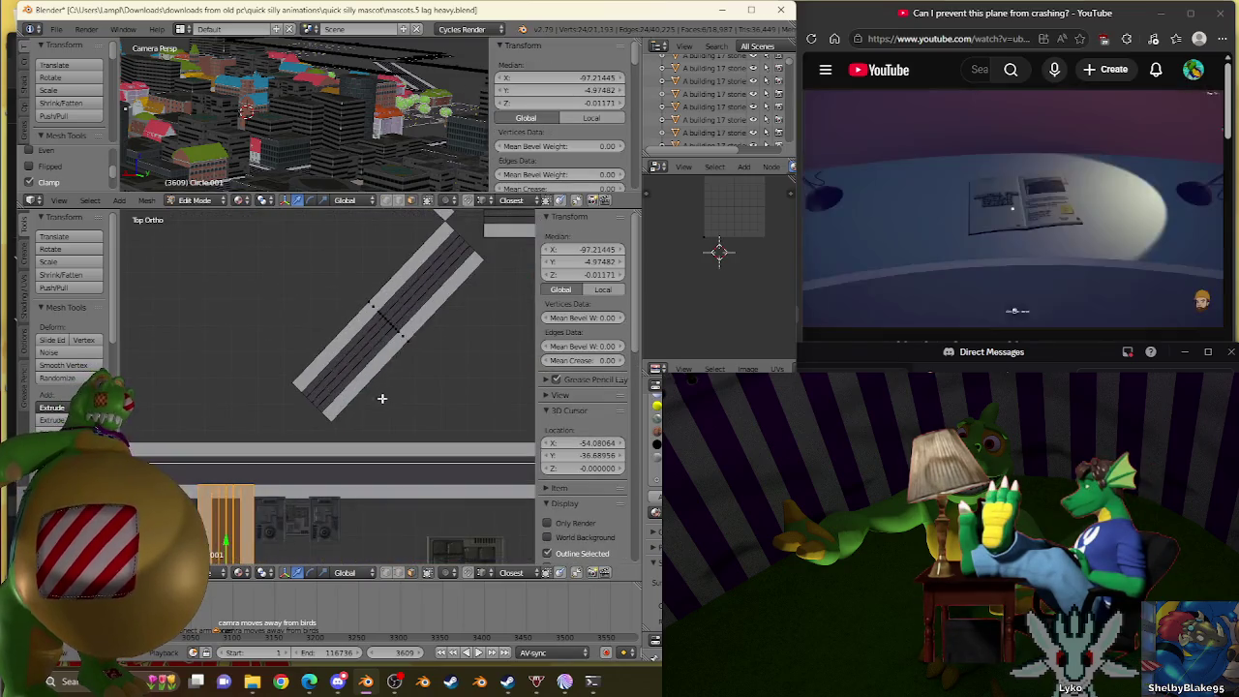
key(g)
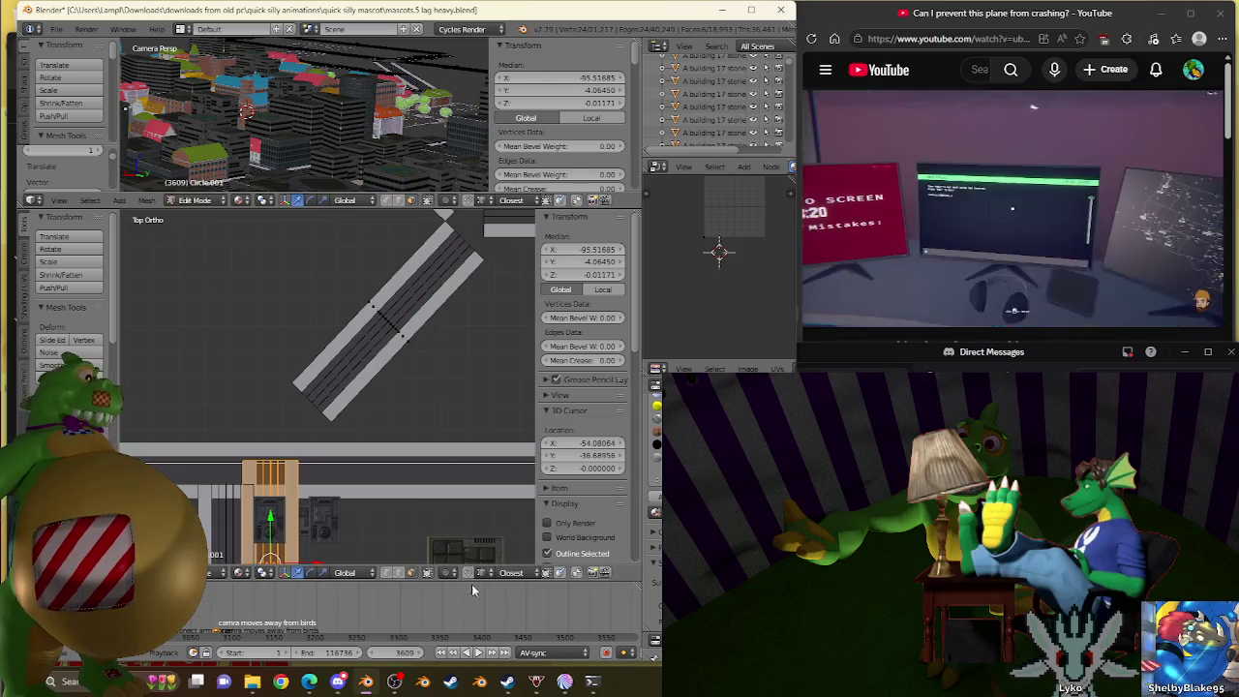
click(469, 574)
key(g)
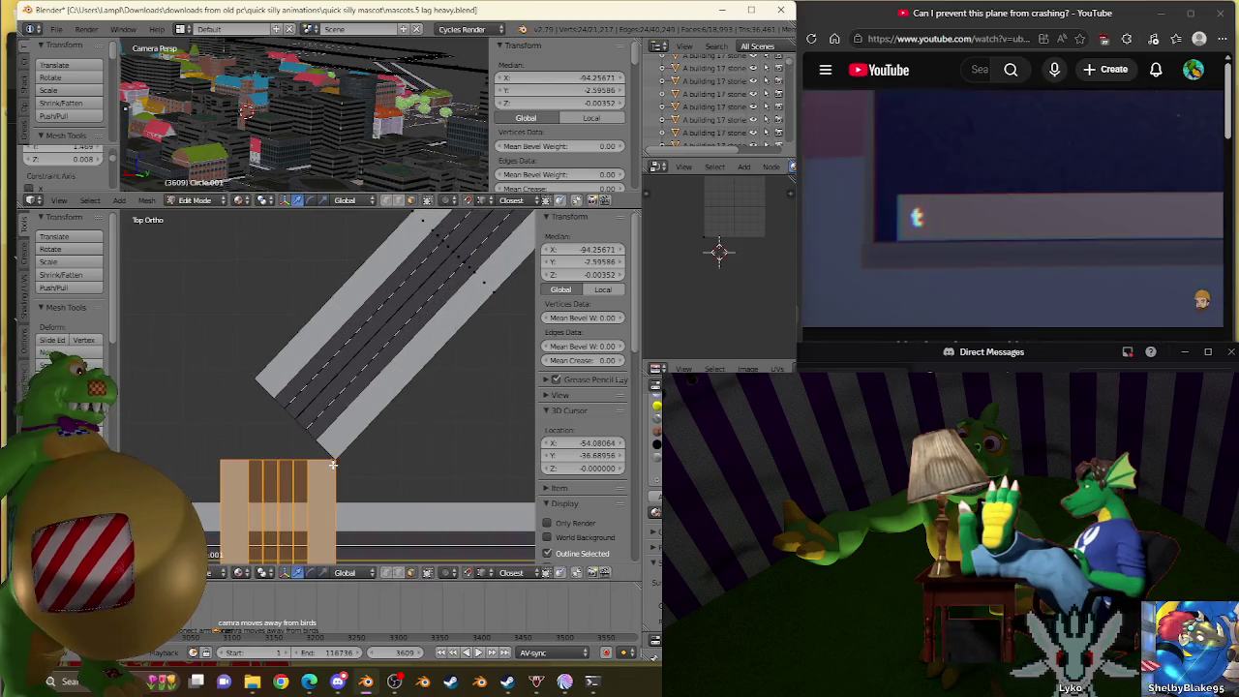
click(332, 468)
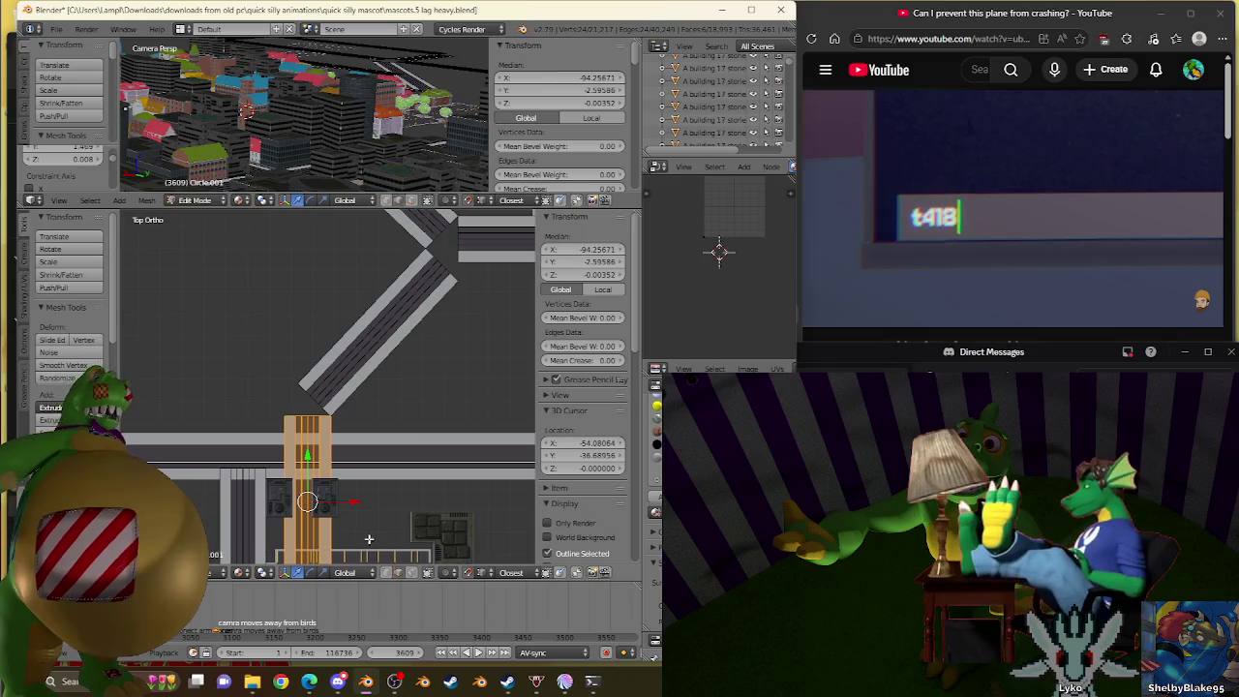
Move the road end down into the parking lot driveway.
shift+middle_drag(314, 552, 327, 447)
key(g)
click(334, 484)
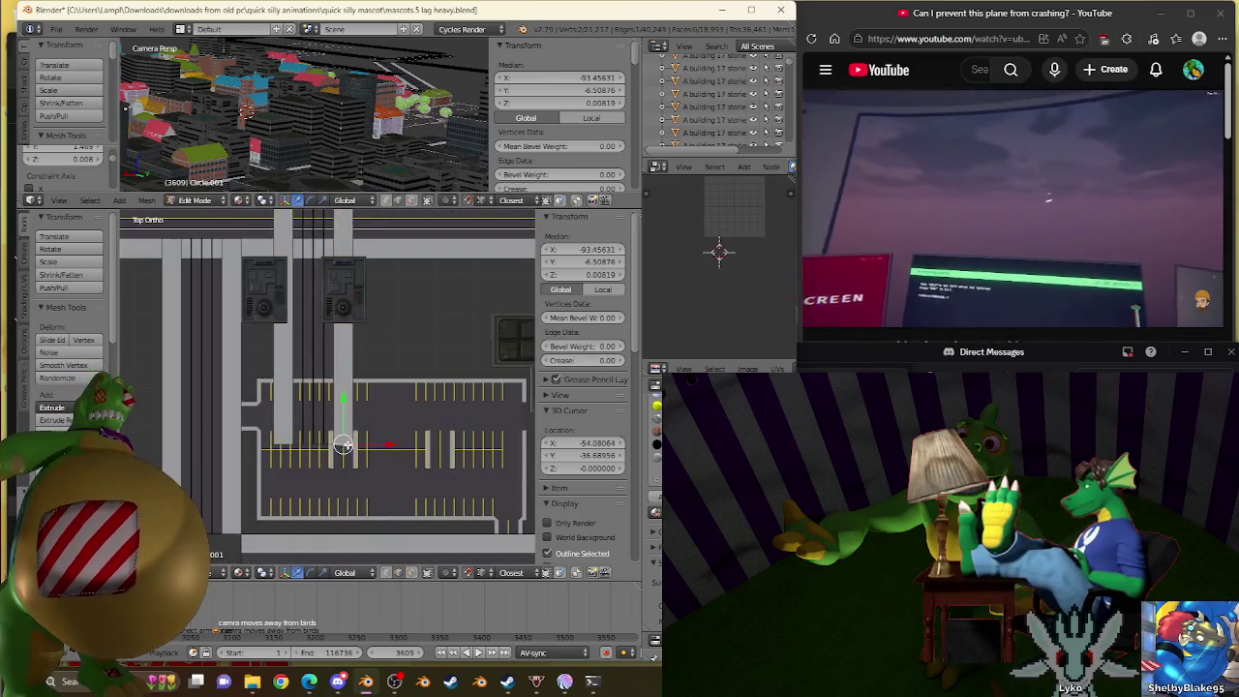
scroll(353, 326, up, 2)
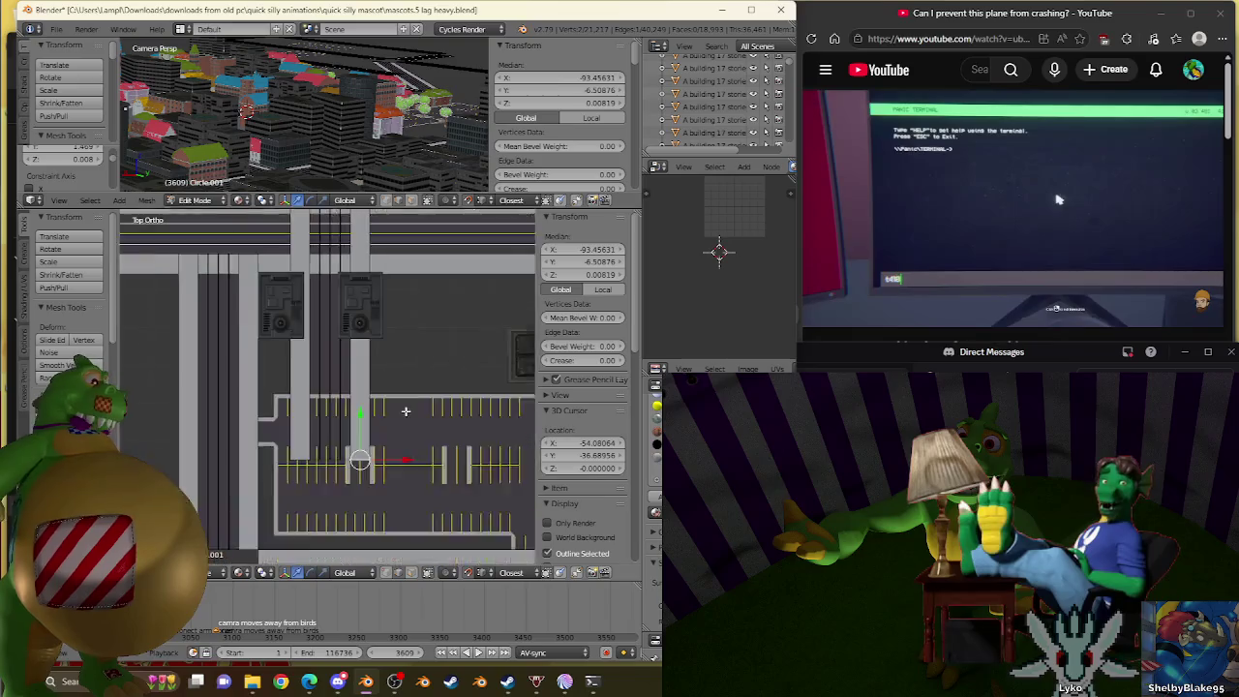
scroll(258, 520, up, 3)
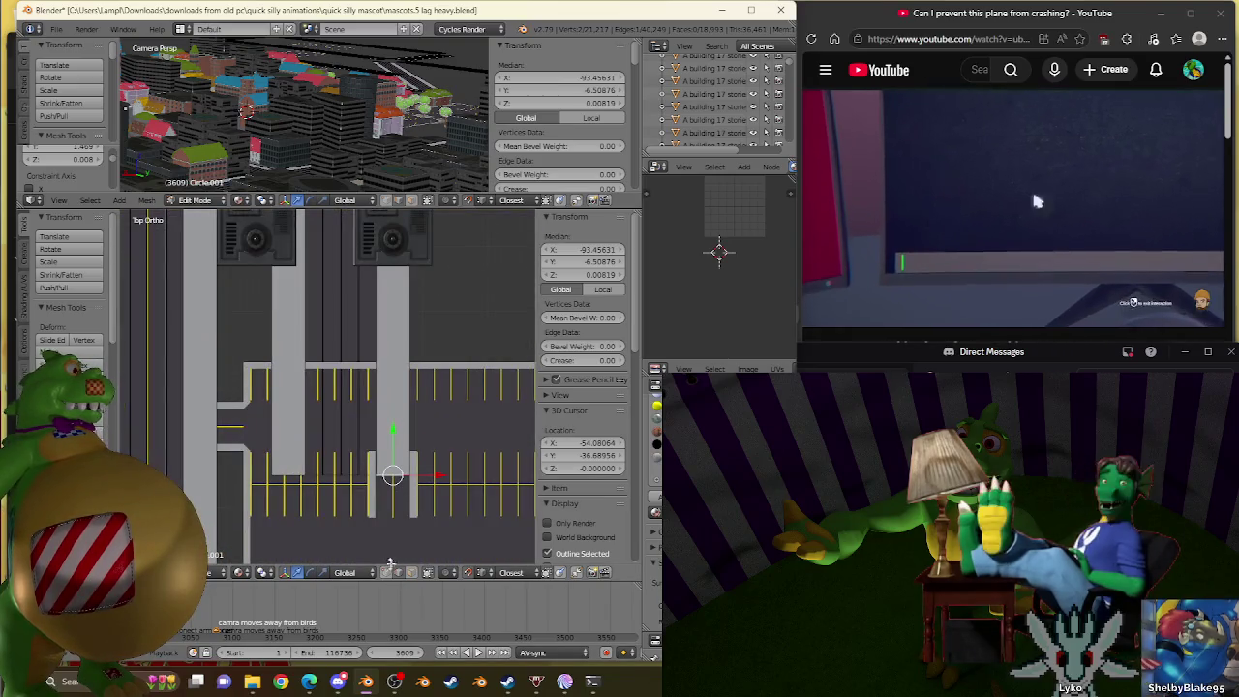
Orbit to view the junction at an angle and select the overlapping road strip's edge.
right_click(408, 474)
scroll(253, 451, down, 2)
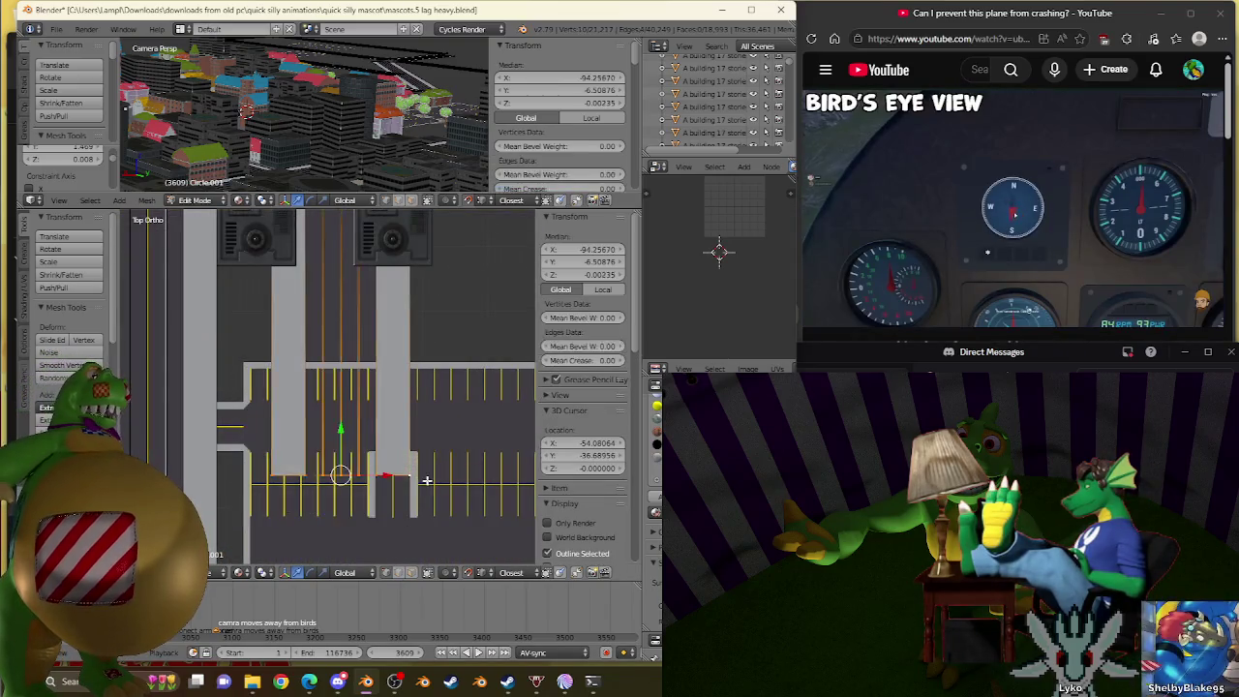
scroll(447, 404, down, 2)
key(a)
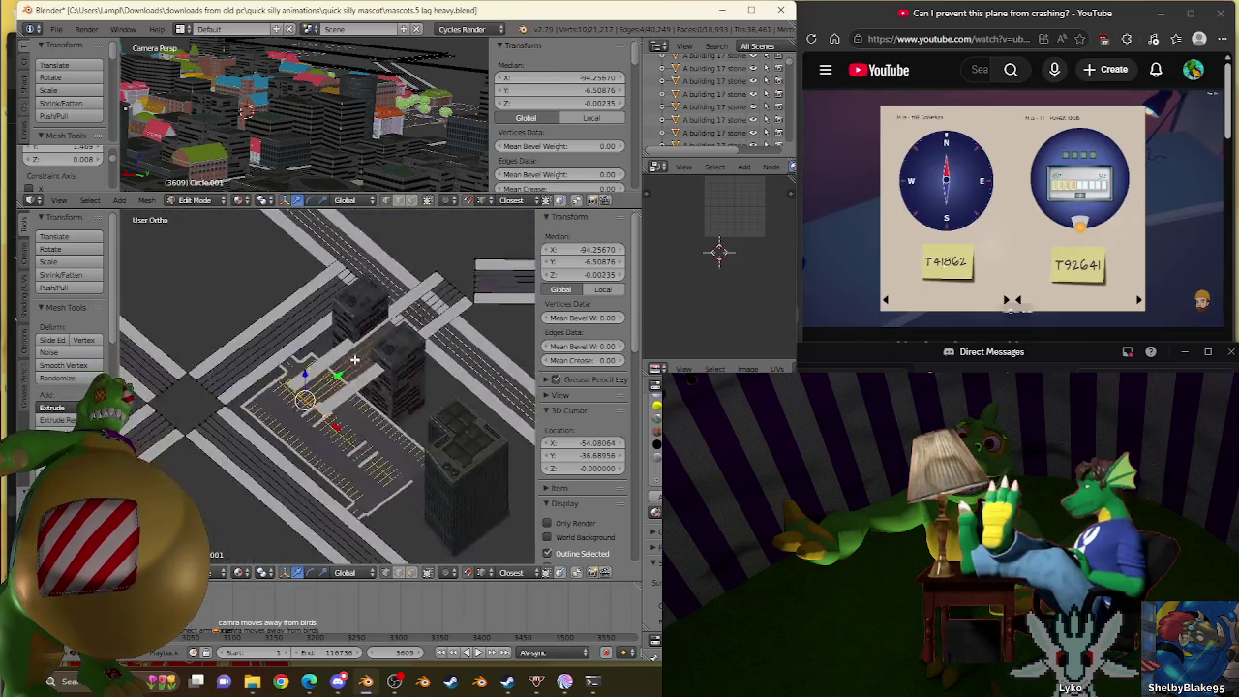
middle_drag(447, 405, 211, 438)
scroll(211, 438, up, 2)
scroll(212, 439, up, 1)
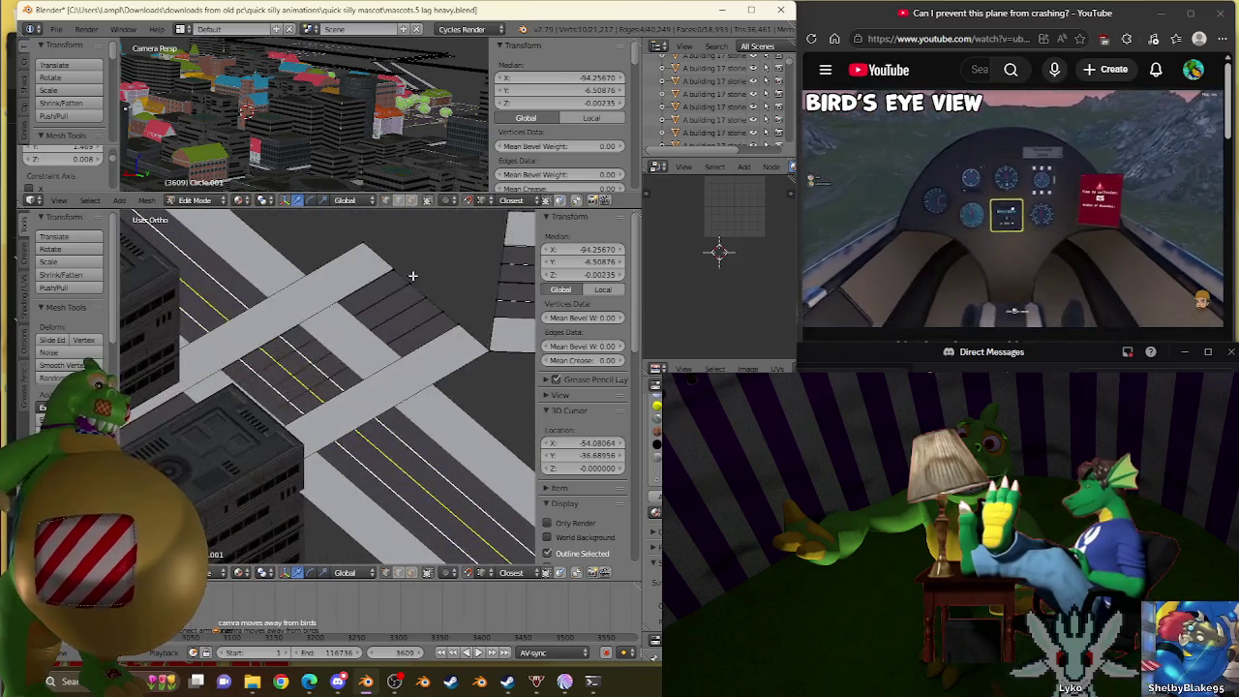
scroll(374, 368, up, 2)
scroll(403, 299, up, 2)
scroll(436, 303, up, 1)
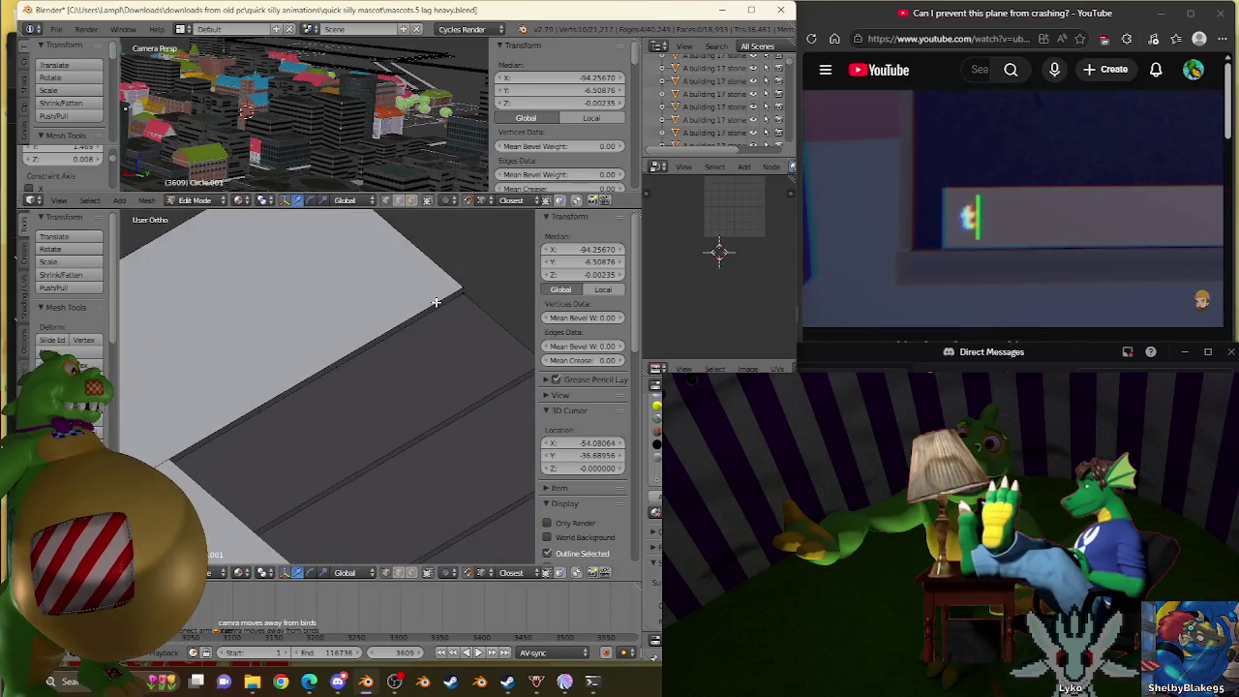
right_click(405, 376)
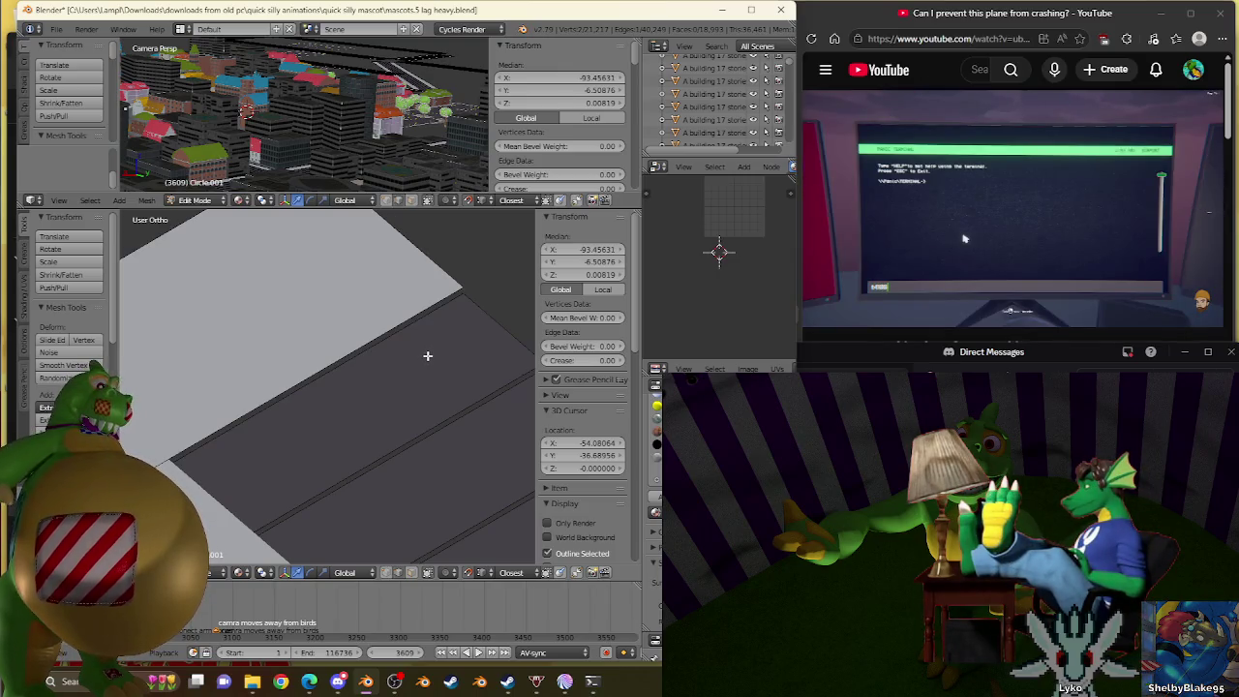
scroll(429, 356, down, 1)
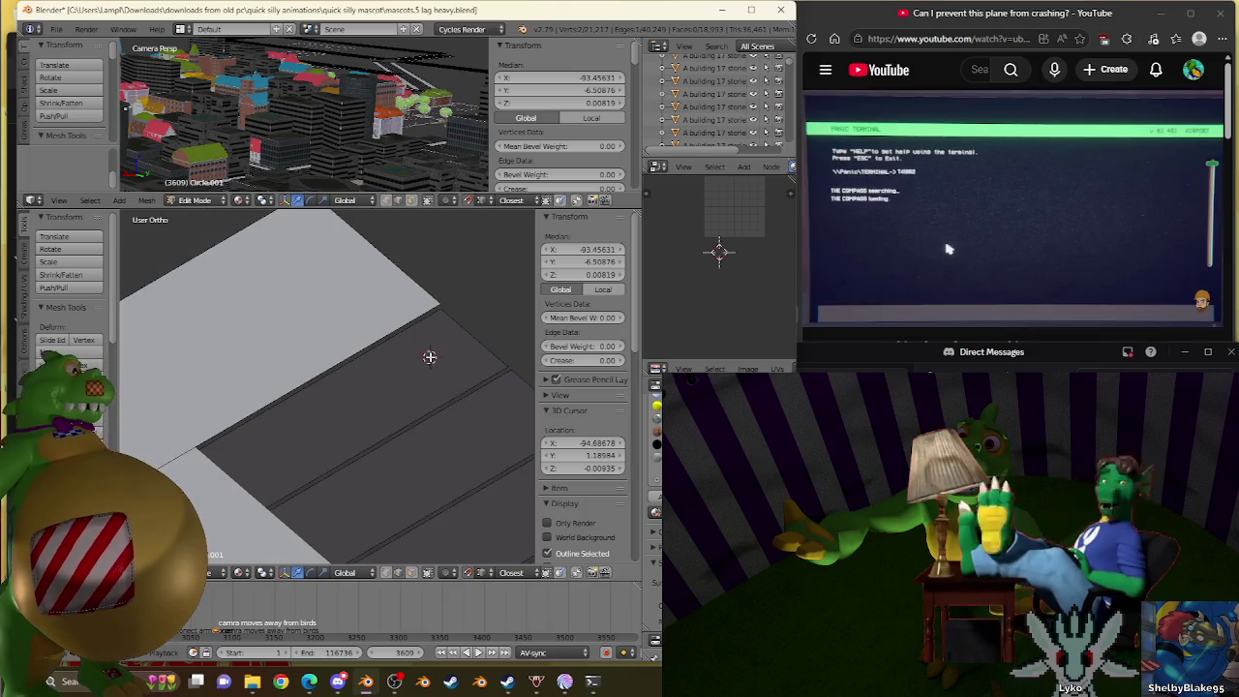
Delete the overlapping vertices where the road meets the driveway.
key(a)
key(x)
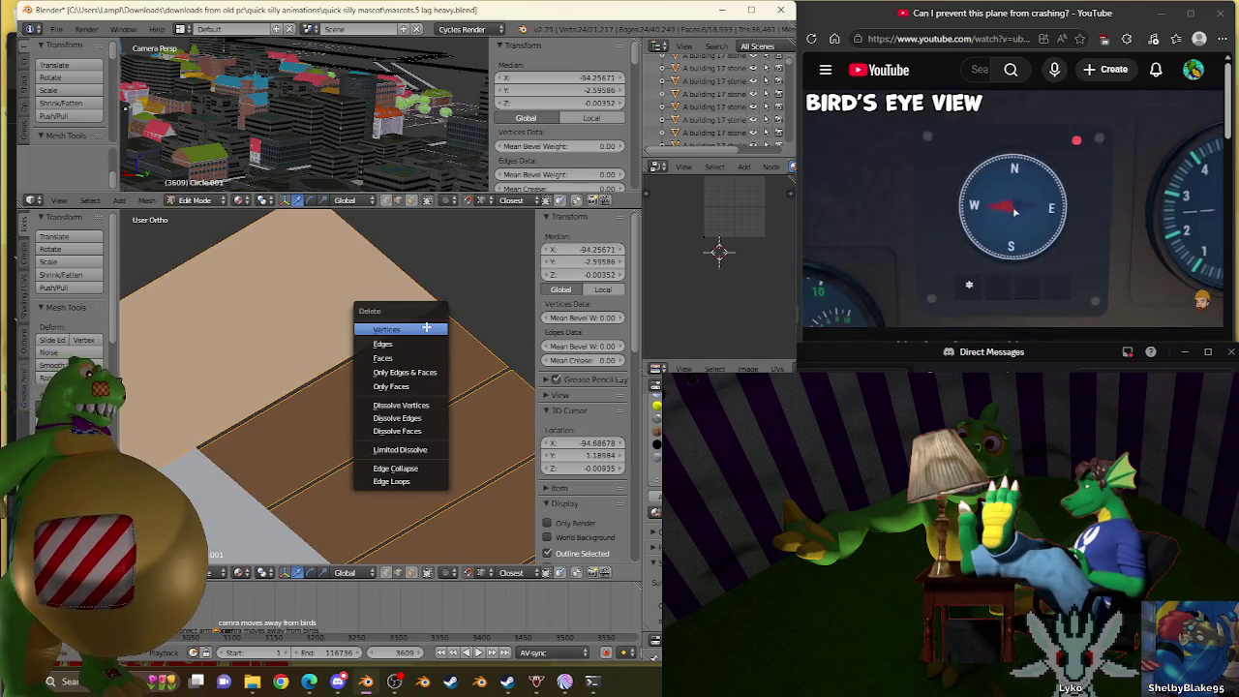
click(426, 328)
scroll(420, 332, down, 2)
scroll(359, 409, down, 2)
scroll(458, 481, up, 2)
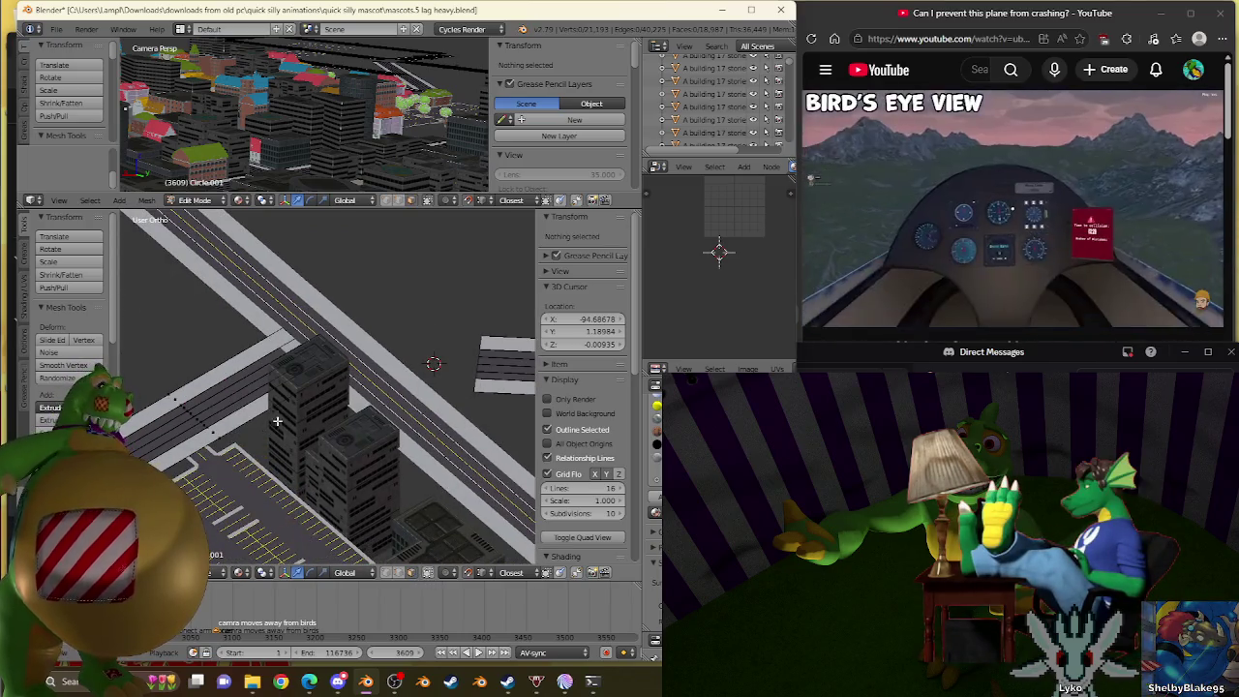
Extrude a face of the parking strip toward the road.
right_click(277, 422)
ctrl+scroll(277, 414, down, 2)
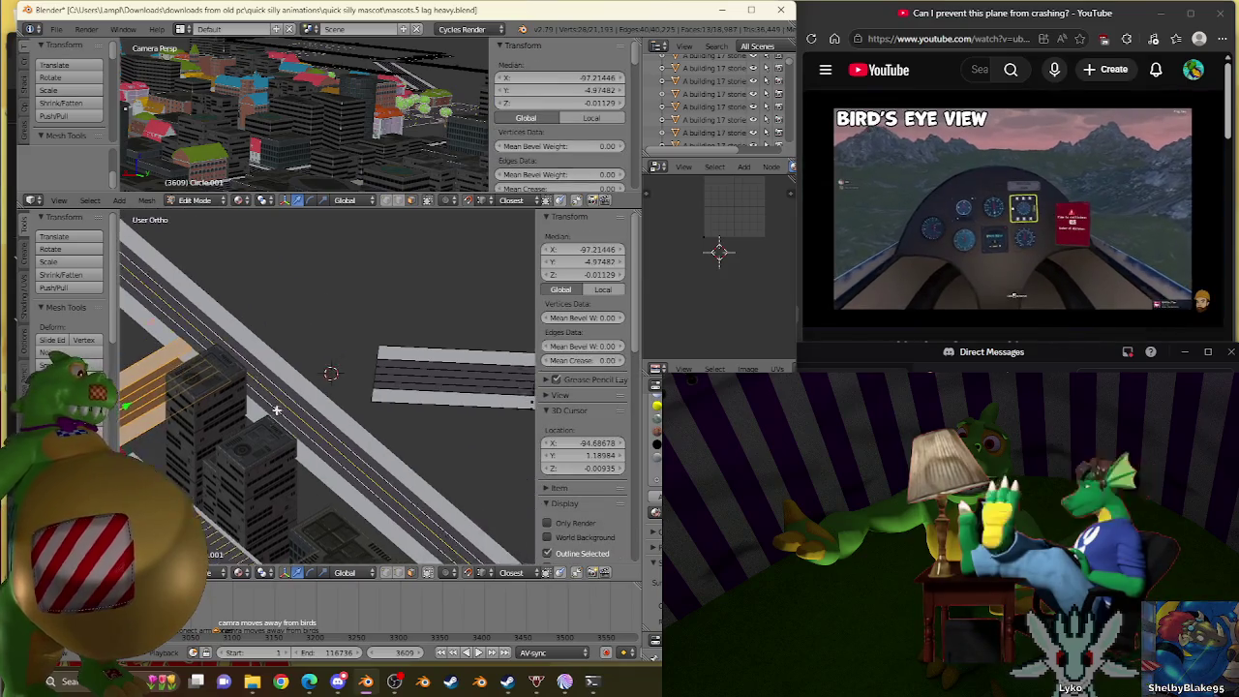
shift+scroll(276, 411, up, 2)
scroll(473, 518, up, 3)
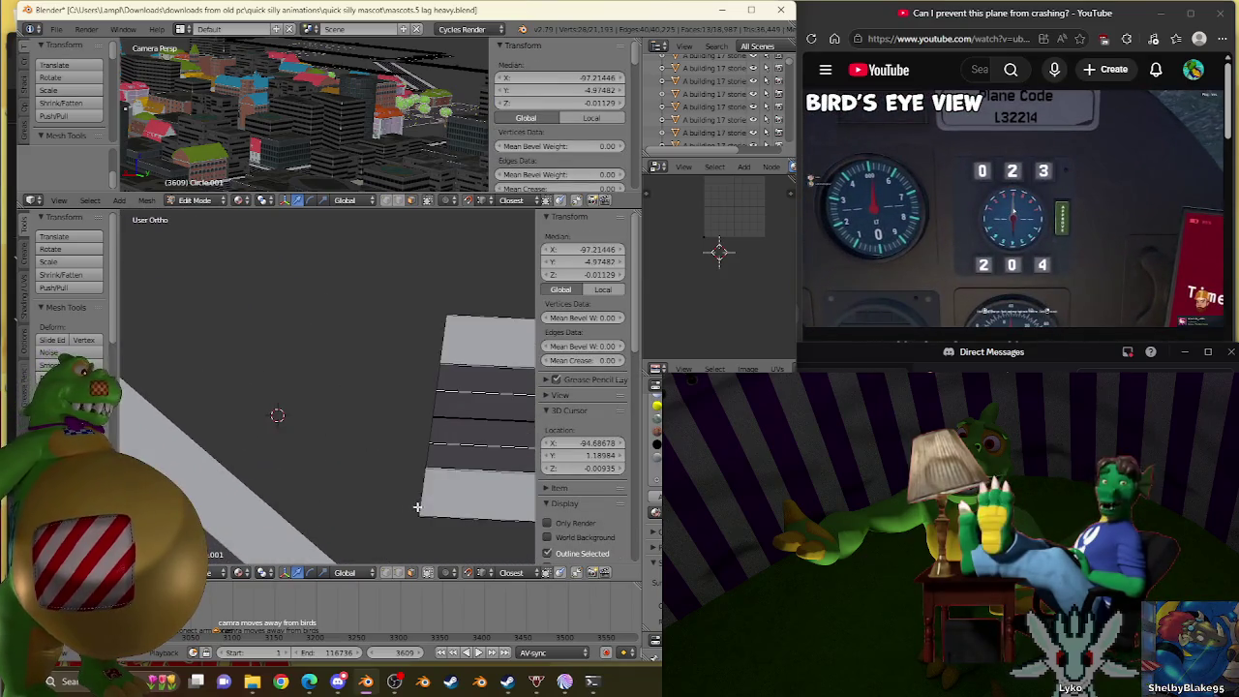
key(e)
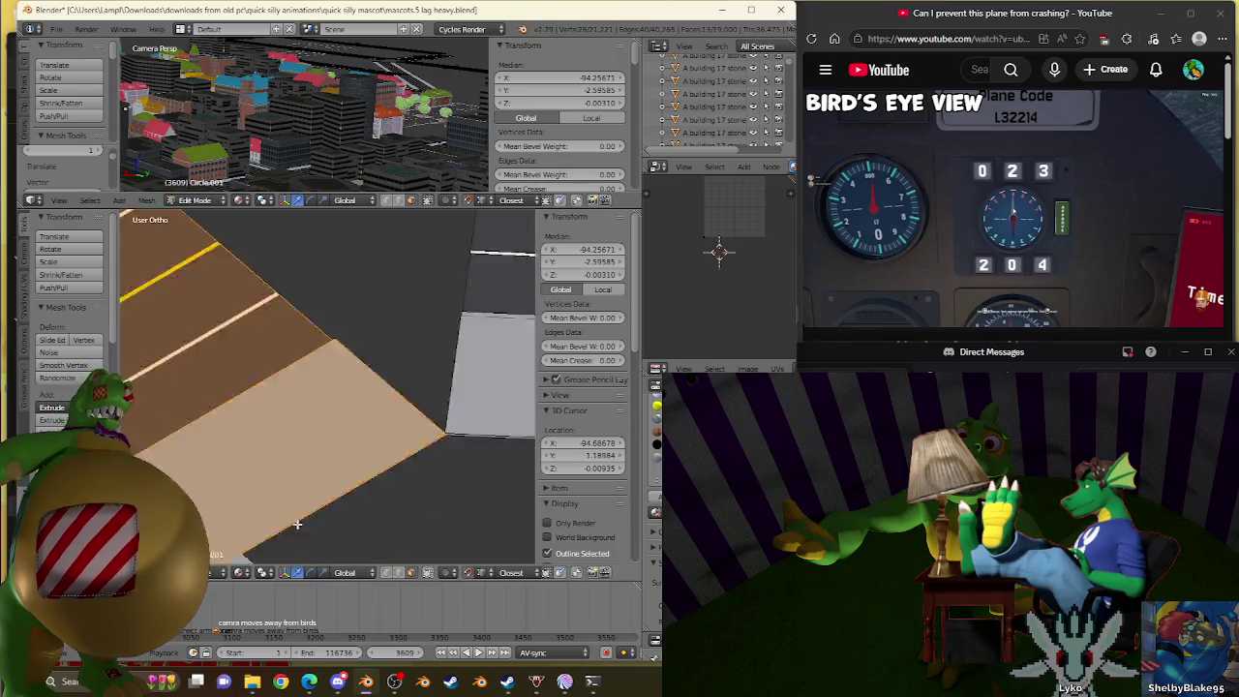
scroll(415, 507, up, 3)
scroll(416, 475, down, 3)
middle_drag(420, 435, 249, 297)
scroll(254, 326, up, 2)
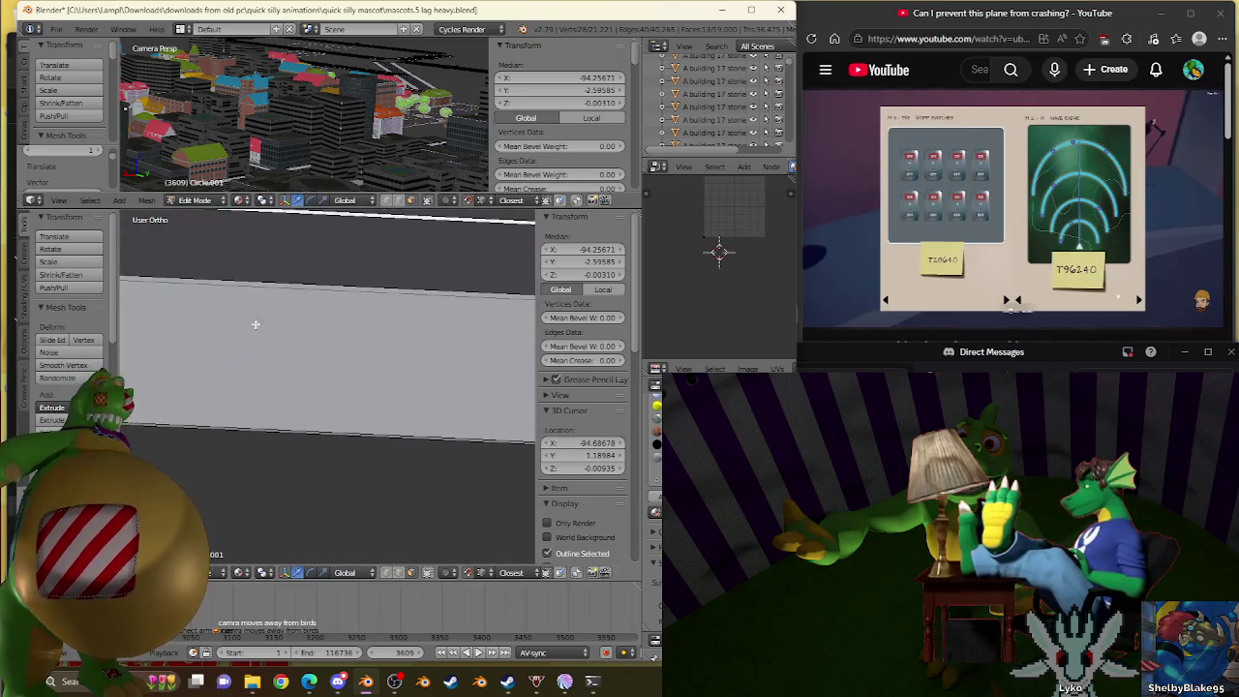
scroll(409, 362, up, 1)
scroll(332, 391, down, 2)
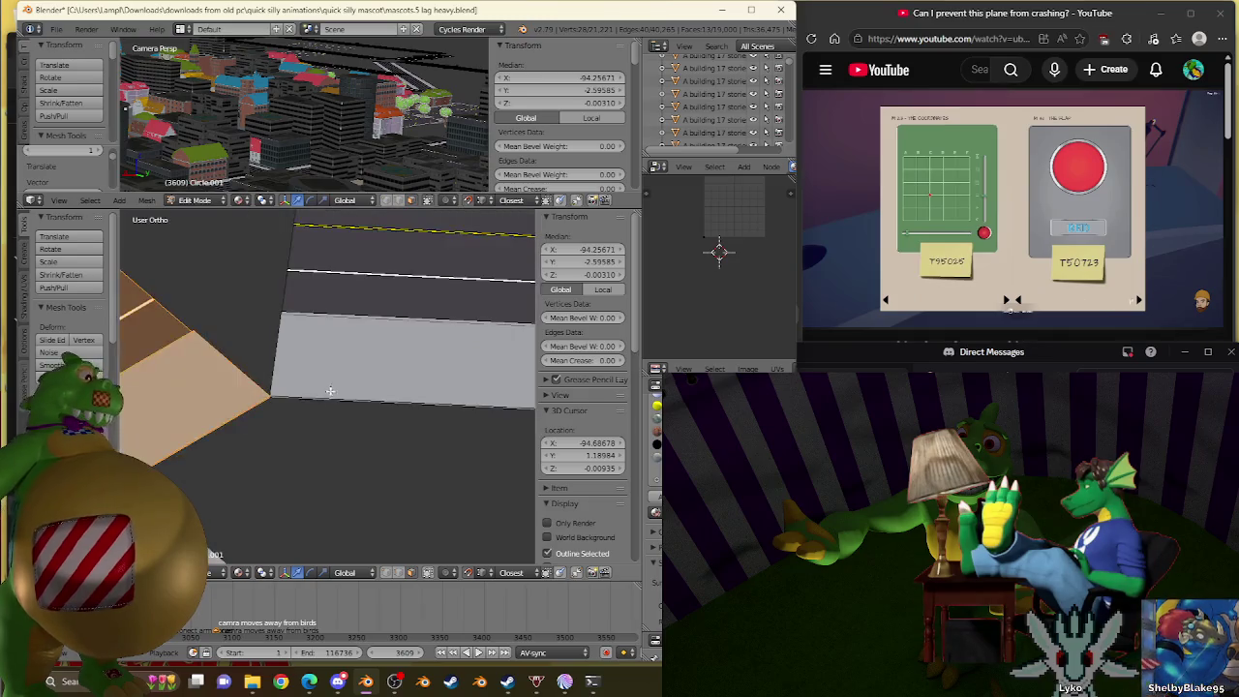
scroll(336, 382, up, 1)
In Top Ortho, move the strip's bottom edge up so it stops at the road's edge.
key(KP_7)
scroll(339, 383, down, 5)
scroll(368, 418, up, 1)
scroll(368, 418, up, 4)
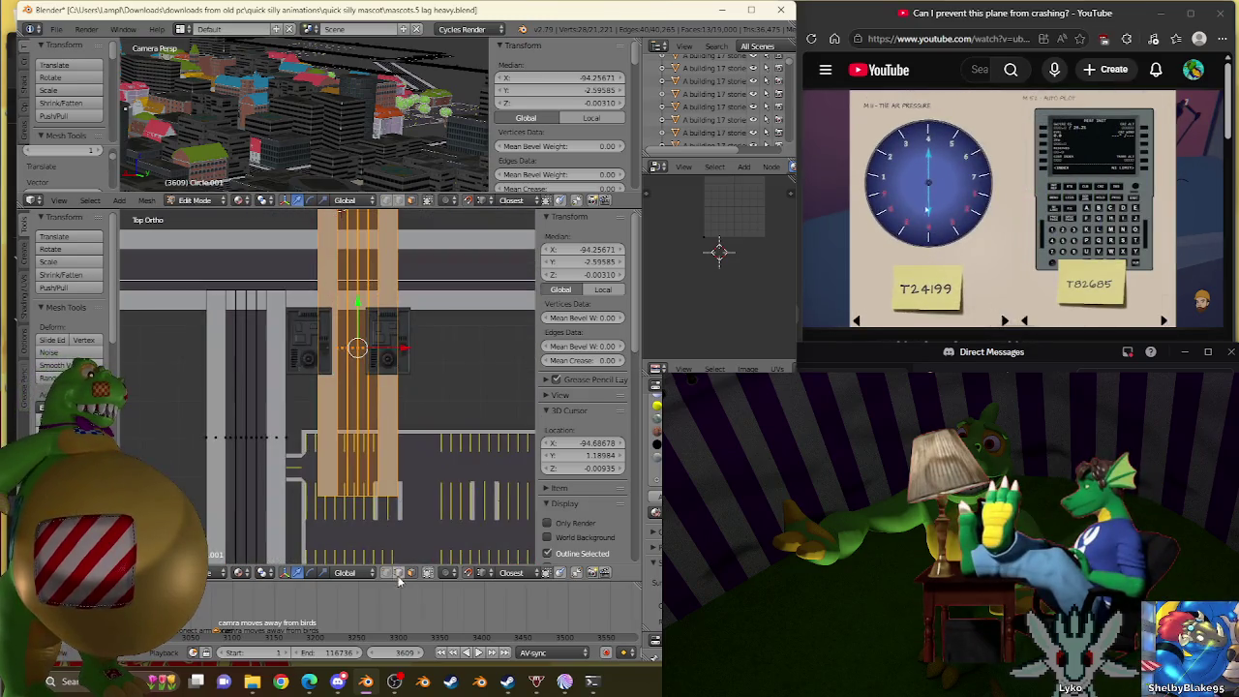
right_click(400, 504)
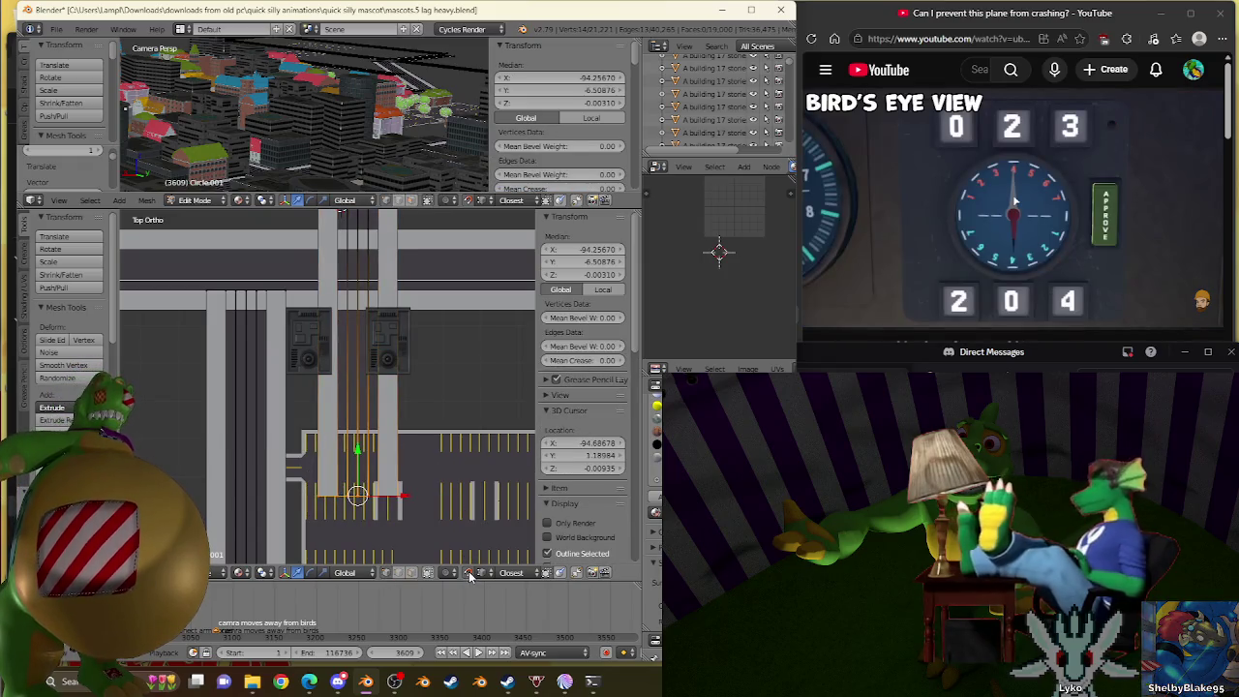
key(KP_Decimal)
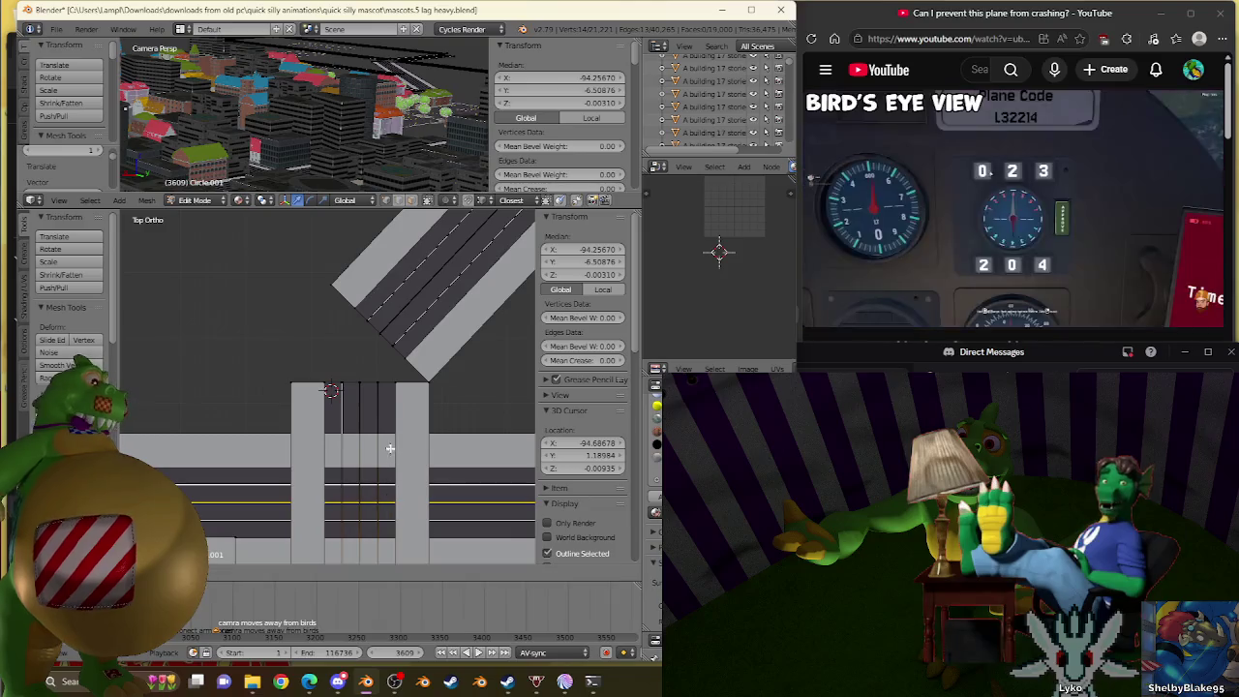
right_drag(384, 510, 389, 273)
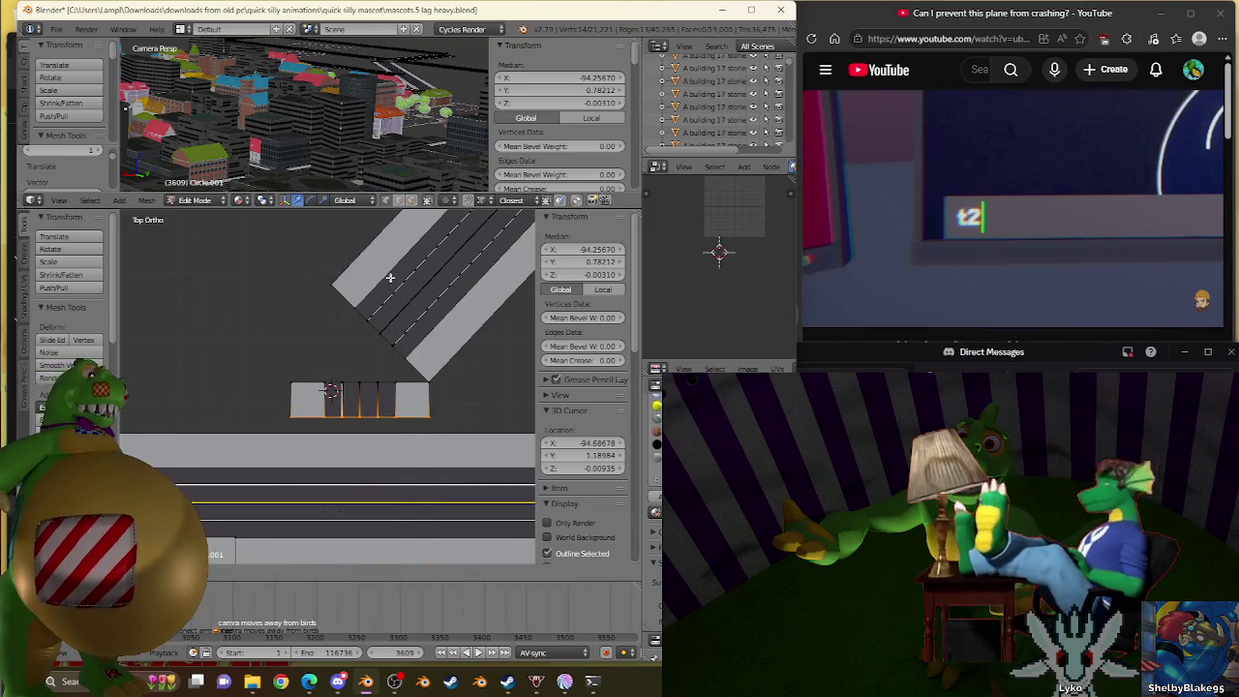
key(g)
key(g)
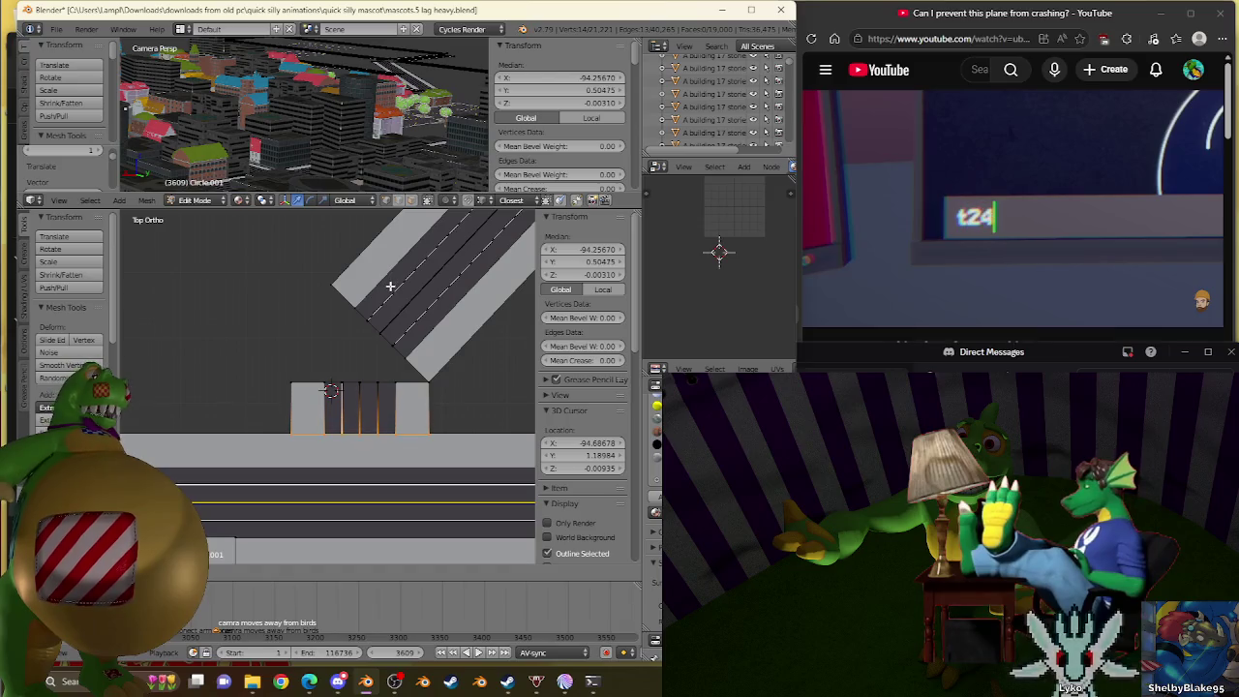
click(390, 285)
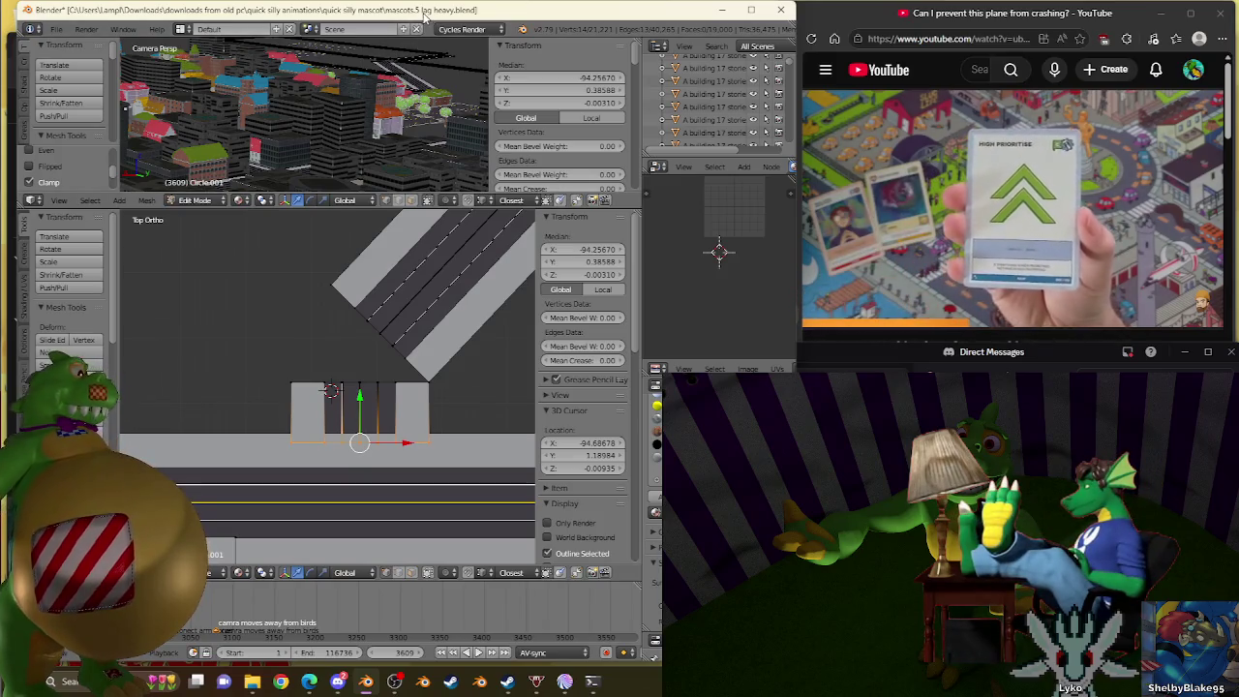
scroll(376, 429, down, 8)
Return to Object Mode and pan over to the red city blocks.
mouse_move(377, 426)
shift+middle_down()
mouse_move(392, 389)
mouse_move(373, 419)
shift+middle_up()
scroll(391, 389, up, 3)
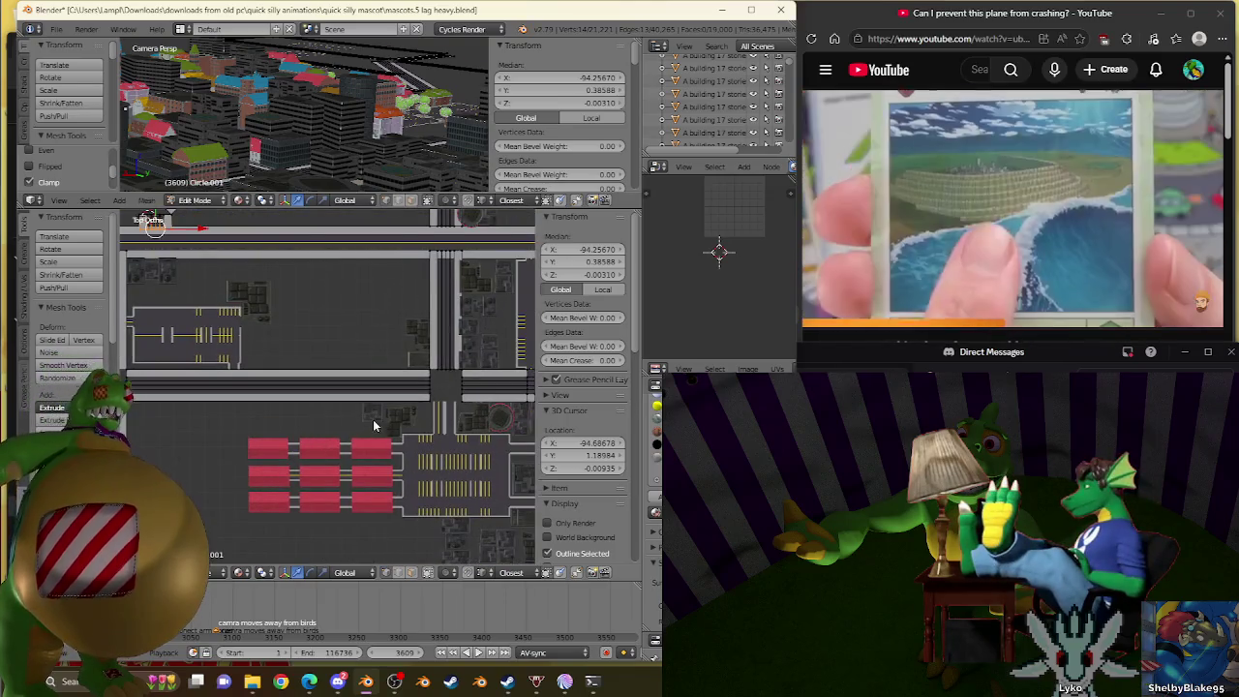
key(Tab)
shift+middle_drag(502, 368, 338, 424)
shift+middle_drag(443, 509, 454, 497)
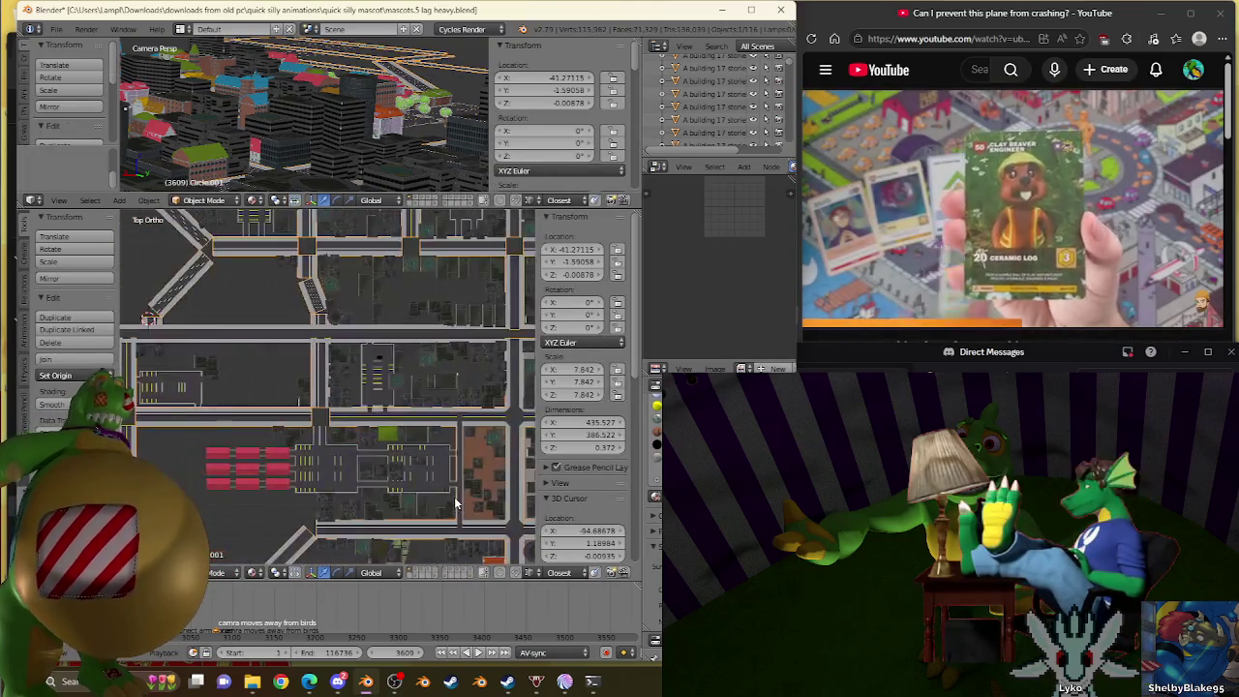
scroll(470, 466, up, 2)
Duplicate the green-roof building into the empty block and turn the copy 90°.
right_click(452, 489)
key(shift+d)
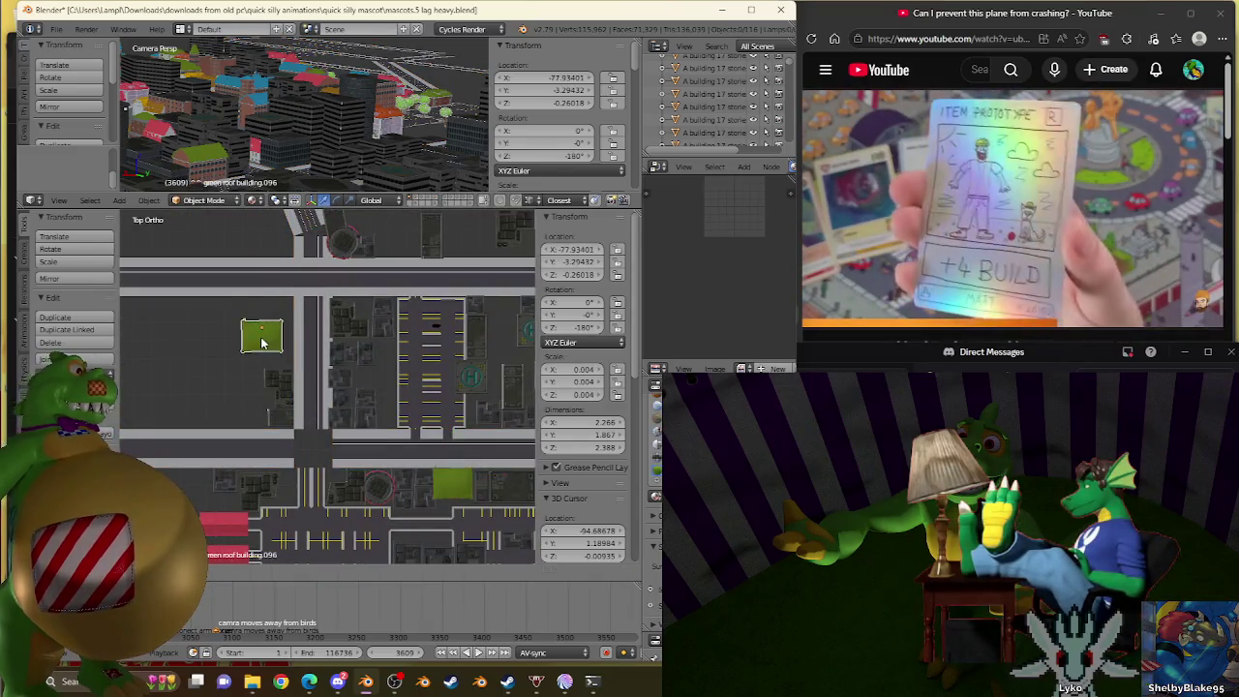
click(261, 341)
key(g)
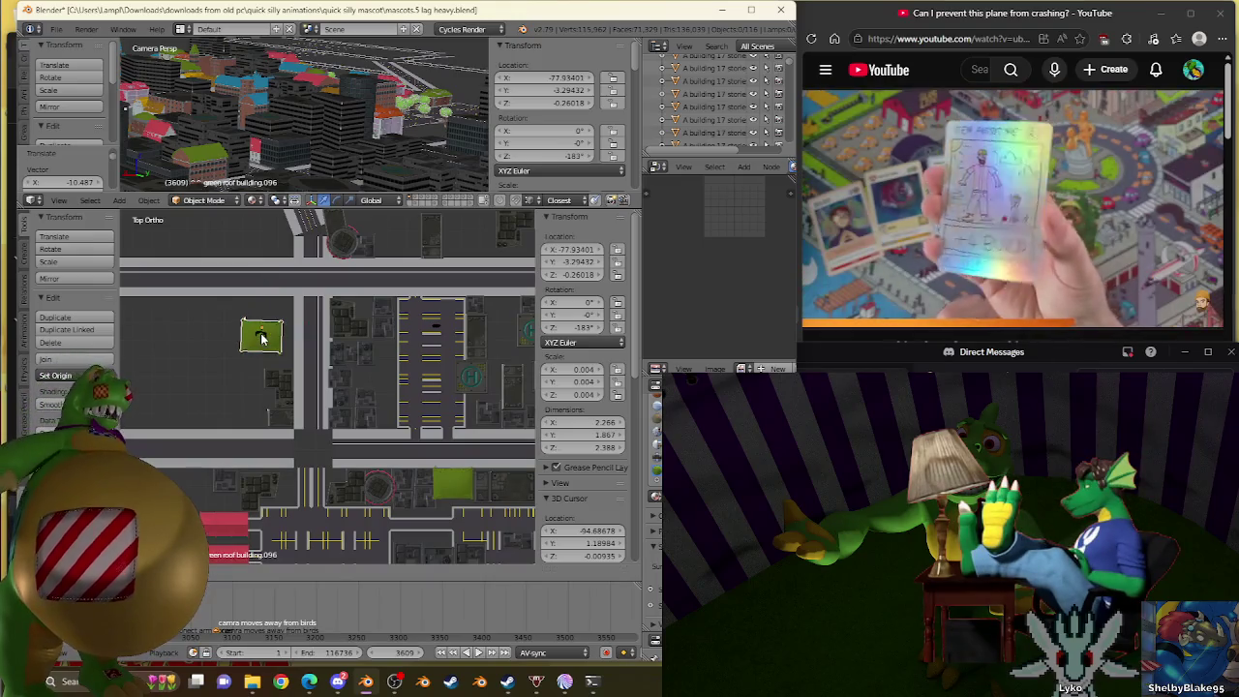
scroll(266, 358, down, 2)
scroll(270, 375, up, 3)
scroll(290, 382, up, 2)
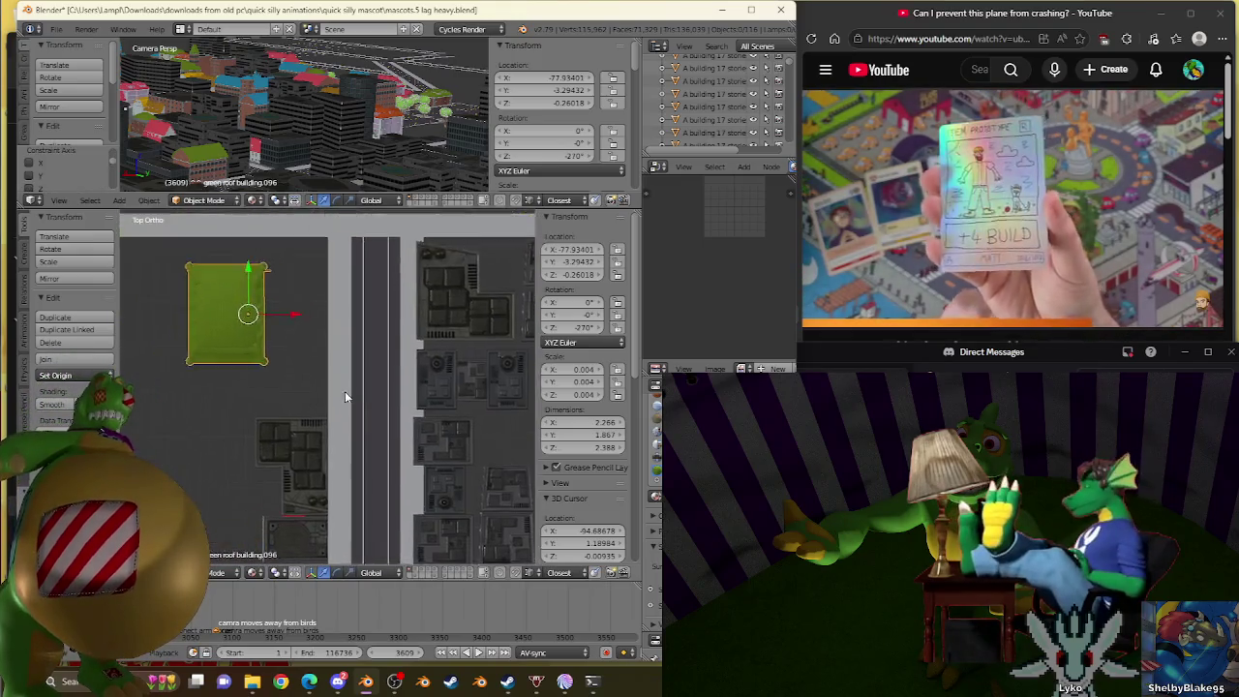
scroll(251, 363, up, 2)
Move the copy beside the north-south street, then select the parking lot Circle.064.
key(g)
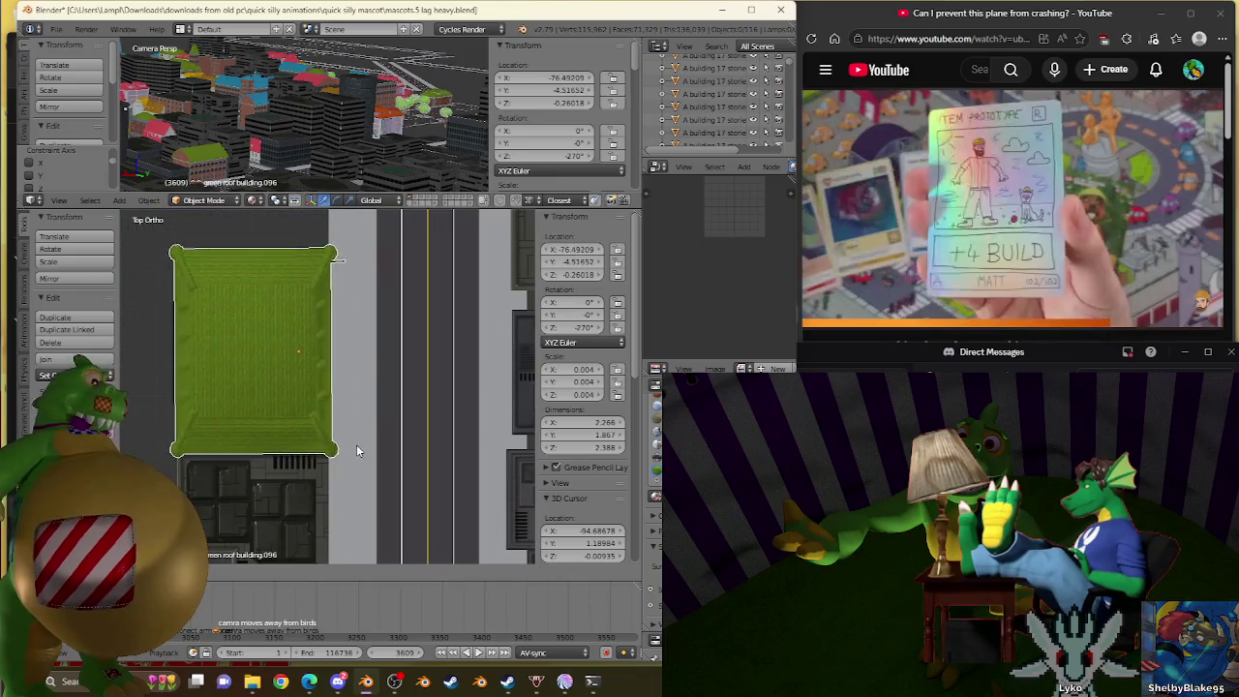
click(356, 443)
scroll(357, 443, down, 5)
scroll(339, 455, down, 1)
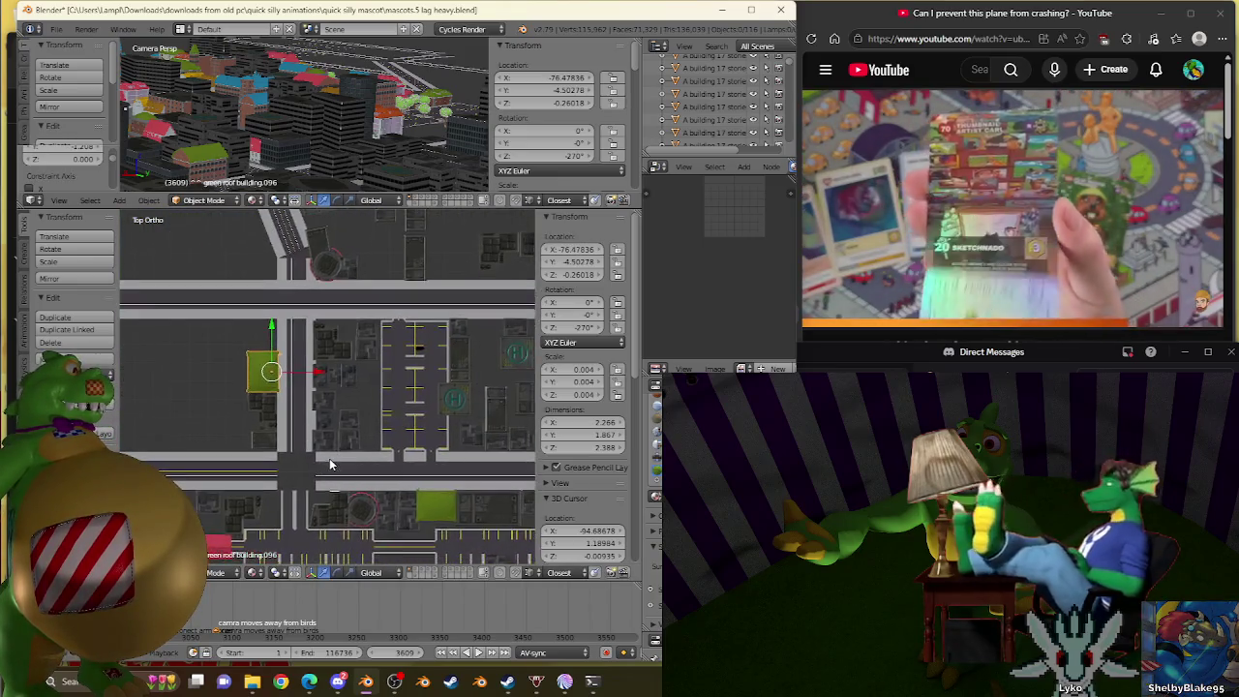
scroll(329, 464, down, 1)
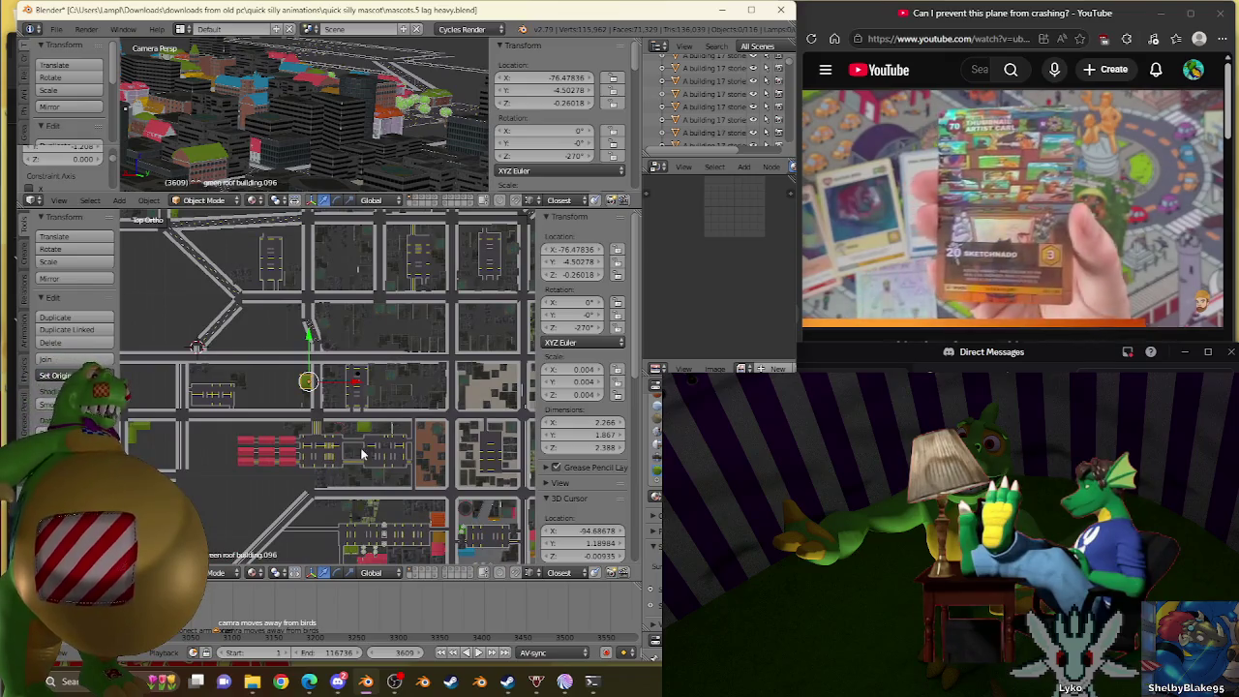
scroll(356, 409, down, 1)
scroll(358, 404, up, 3)
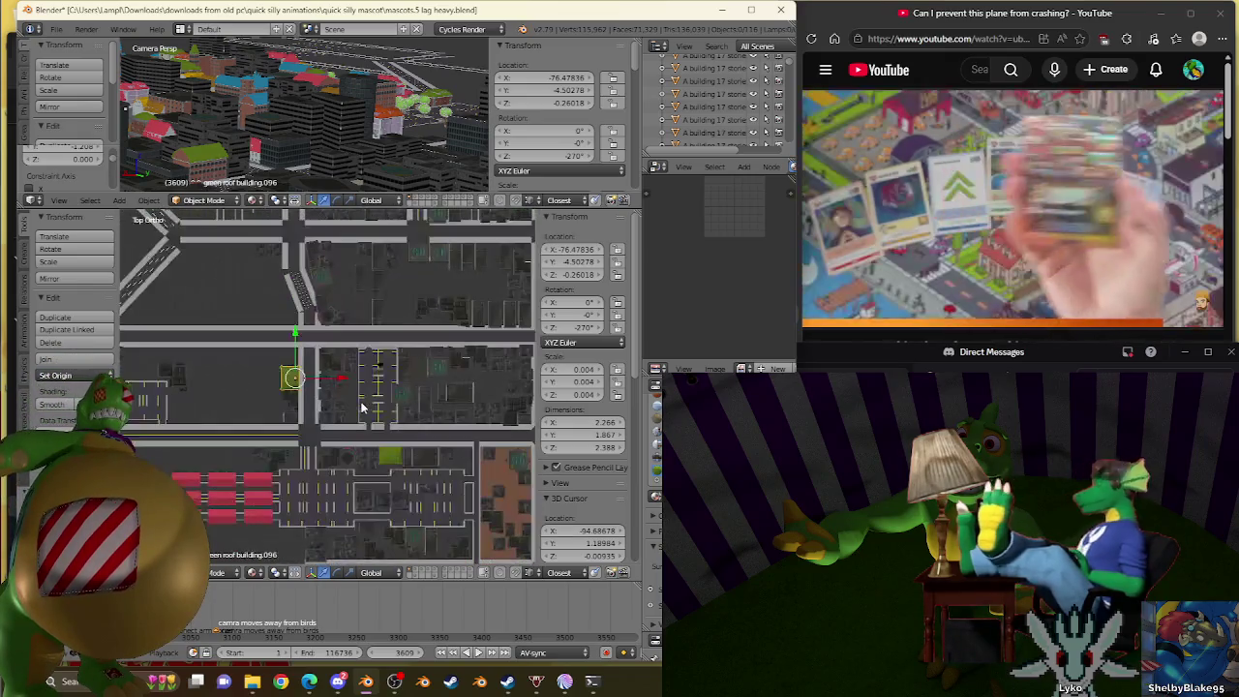
scroll(332, 376, up, 1)
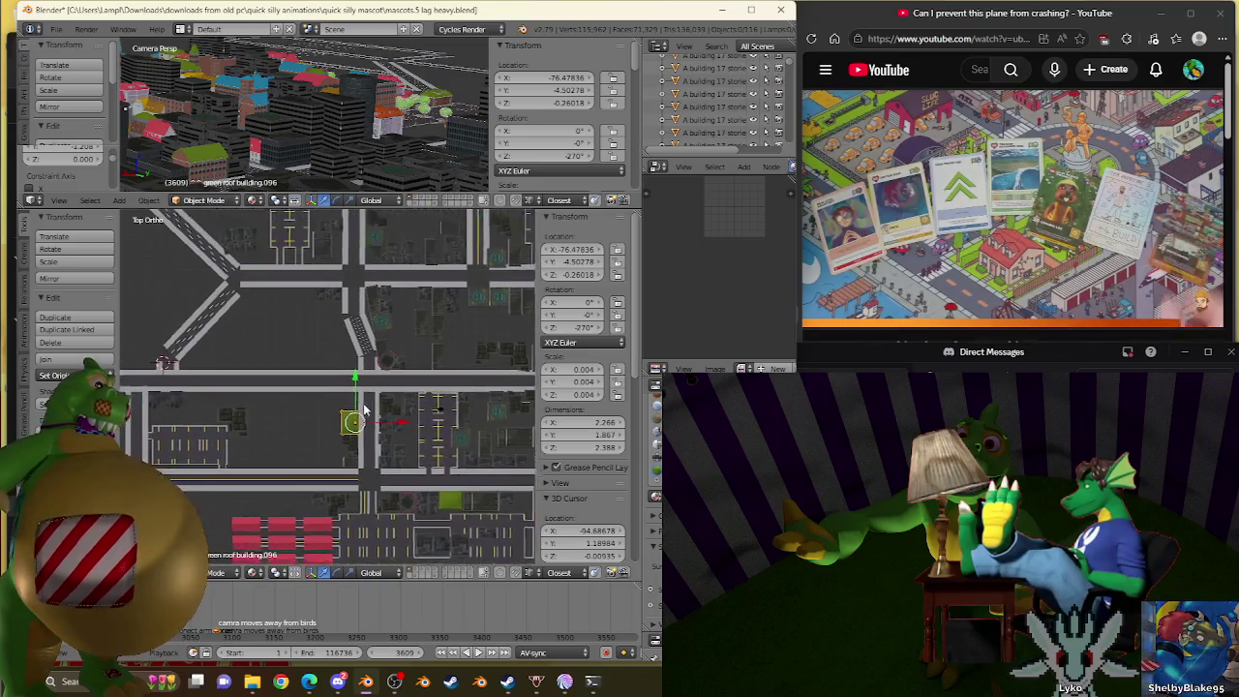
shift+middle_drag(332, 377, 414, 416)
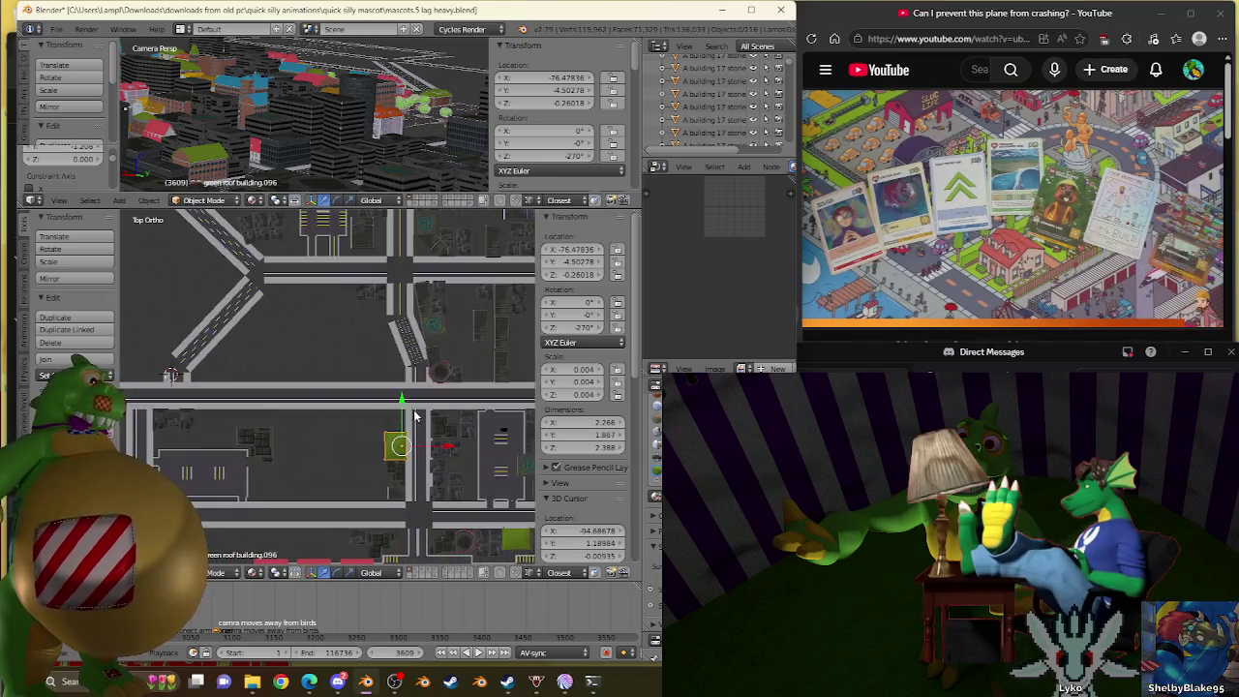
right_click(215, 470)
scroll(324, 429, down, 1)
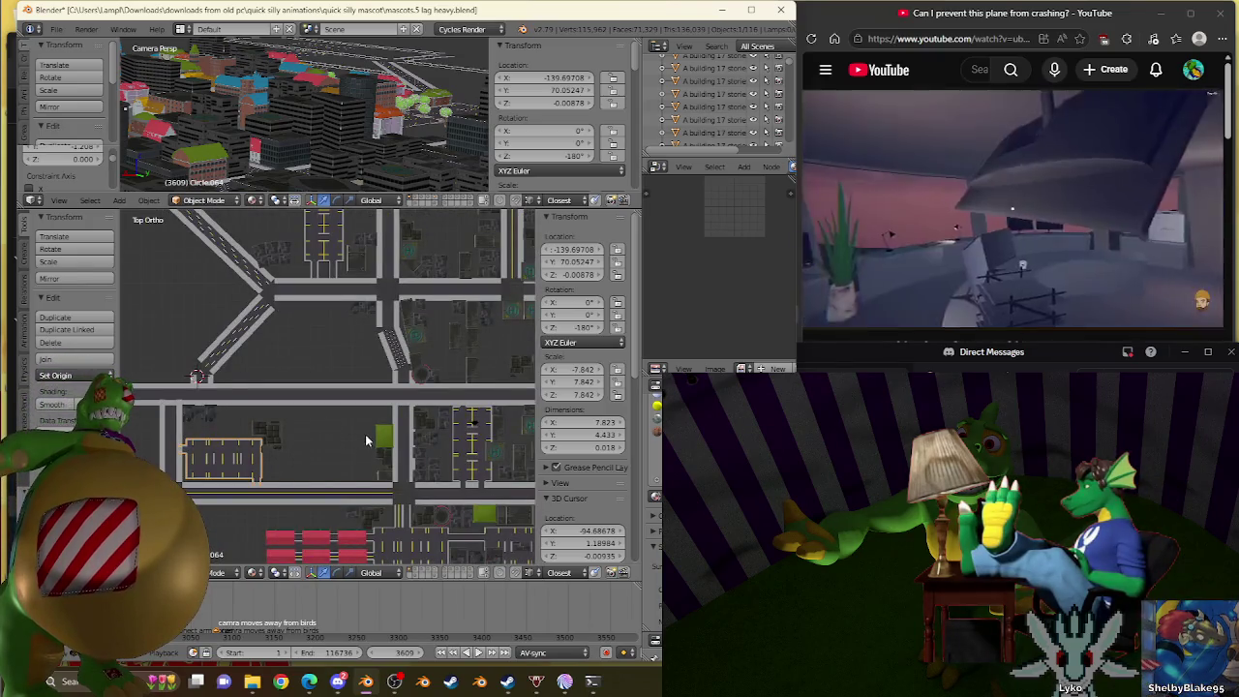
Duplicate the small parking lot and rotate the copy 180° around Z.
key(shift+d)
click(290, 447)
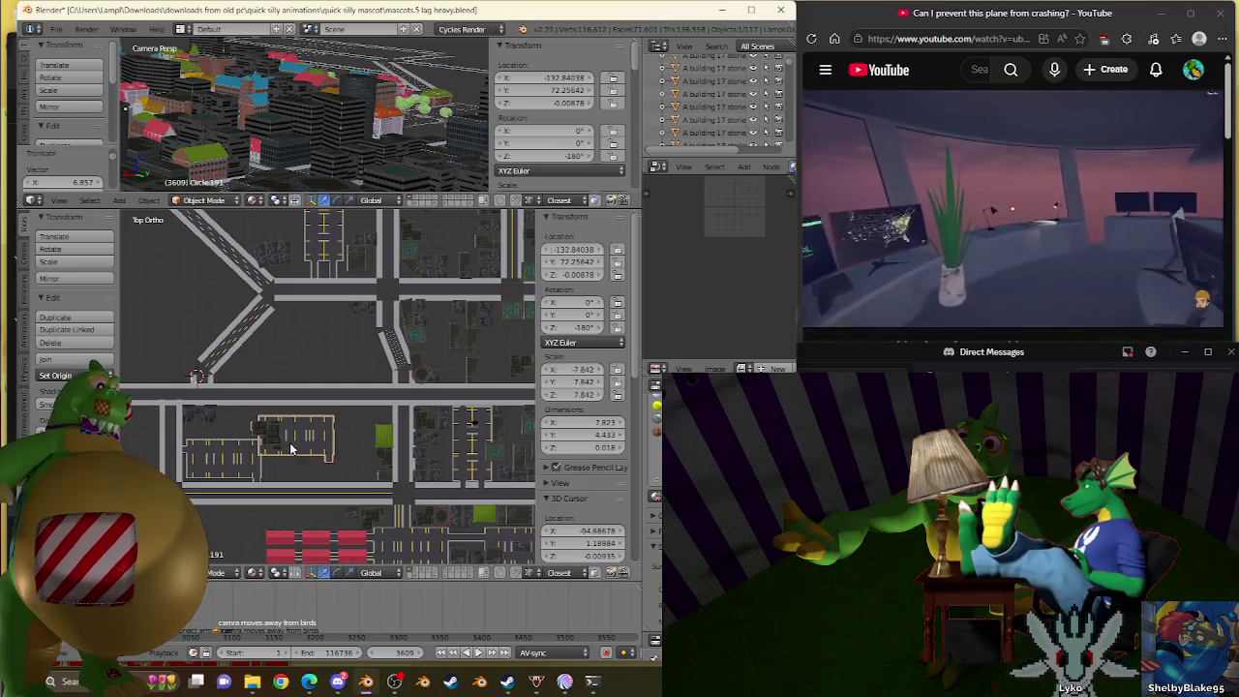
text(rz180)
key(Return)
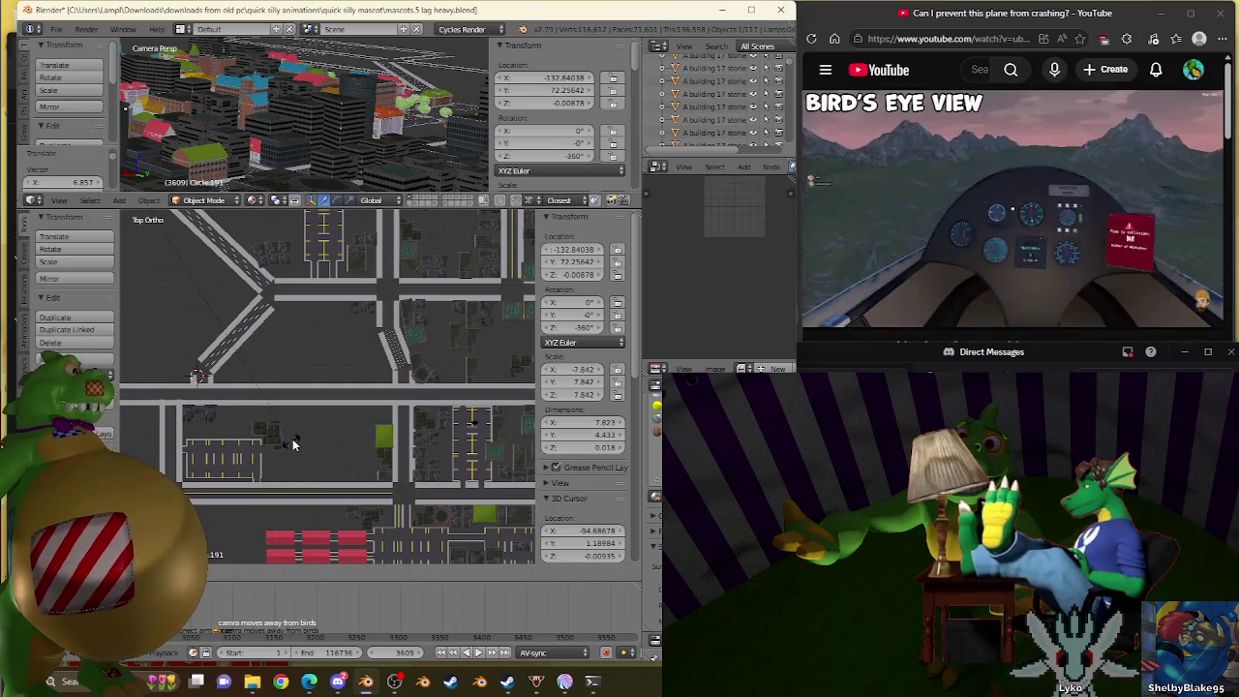
scroll(293, 438, down, 5)
Move the copied lot up near the diagonal streets.
key(g)
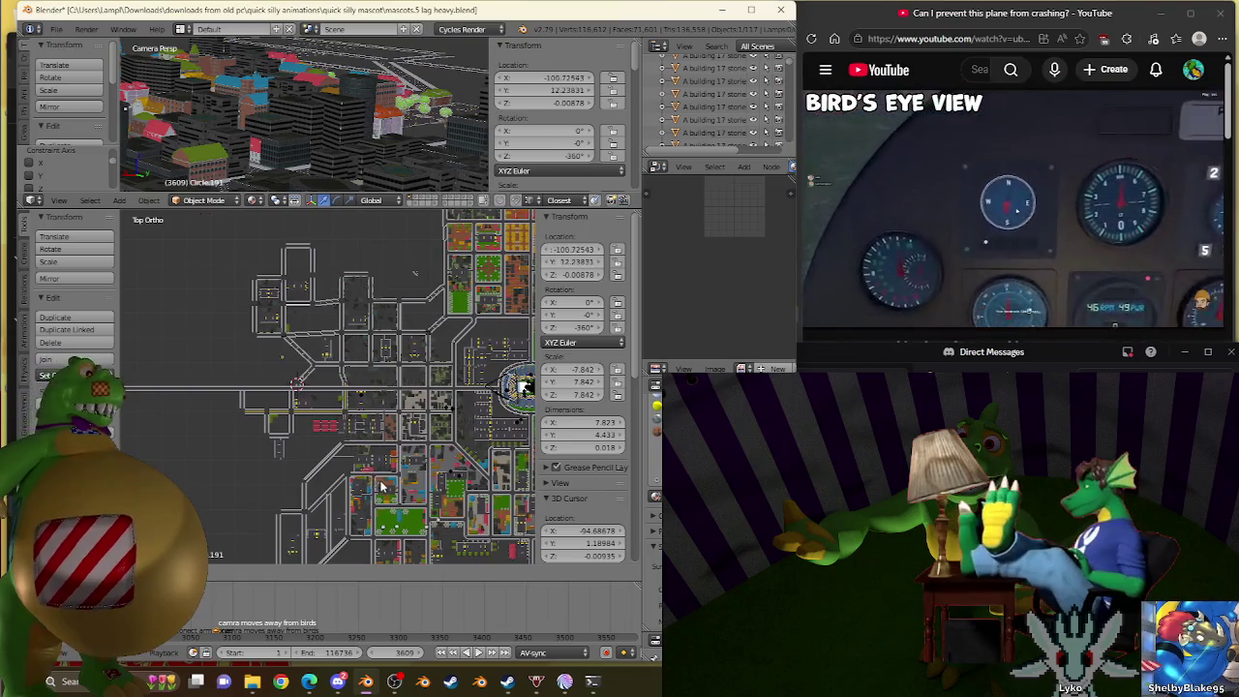
click(412, 507)
scroll(388, 474, up, 2)
scroll(365, 435, up, 2)
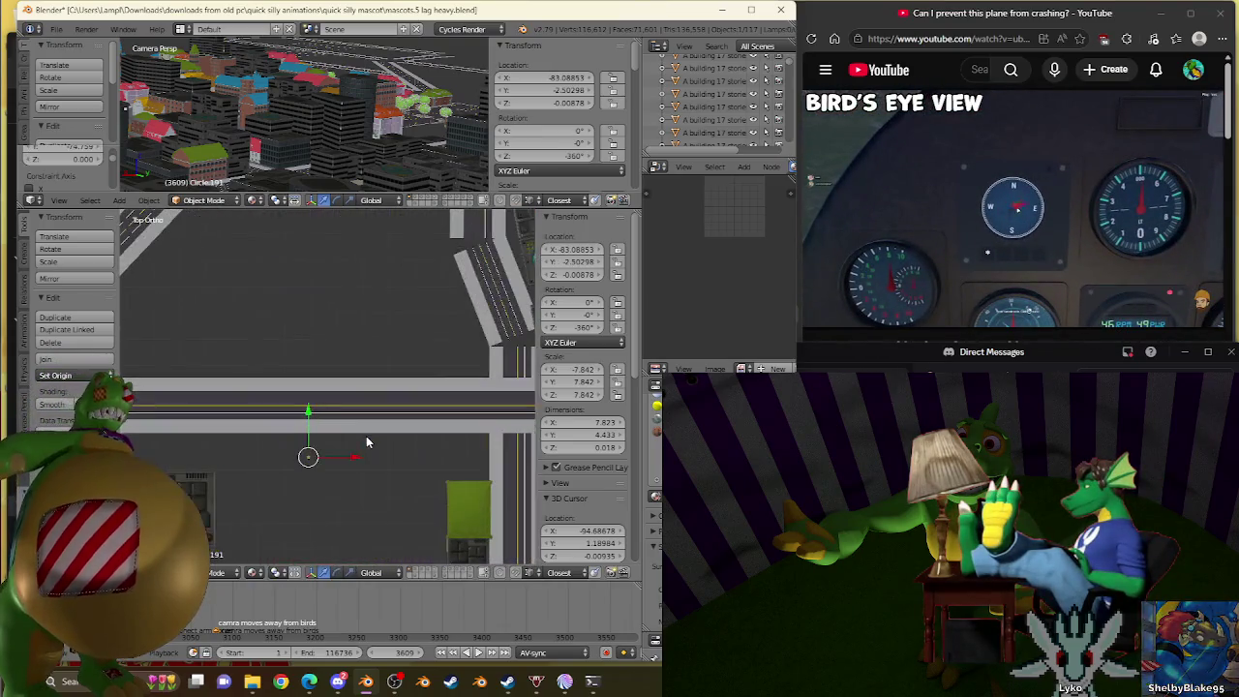
scroll(366, 435, down, 2)
key(g)
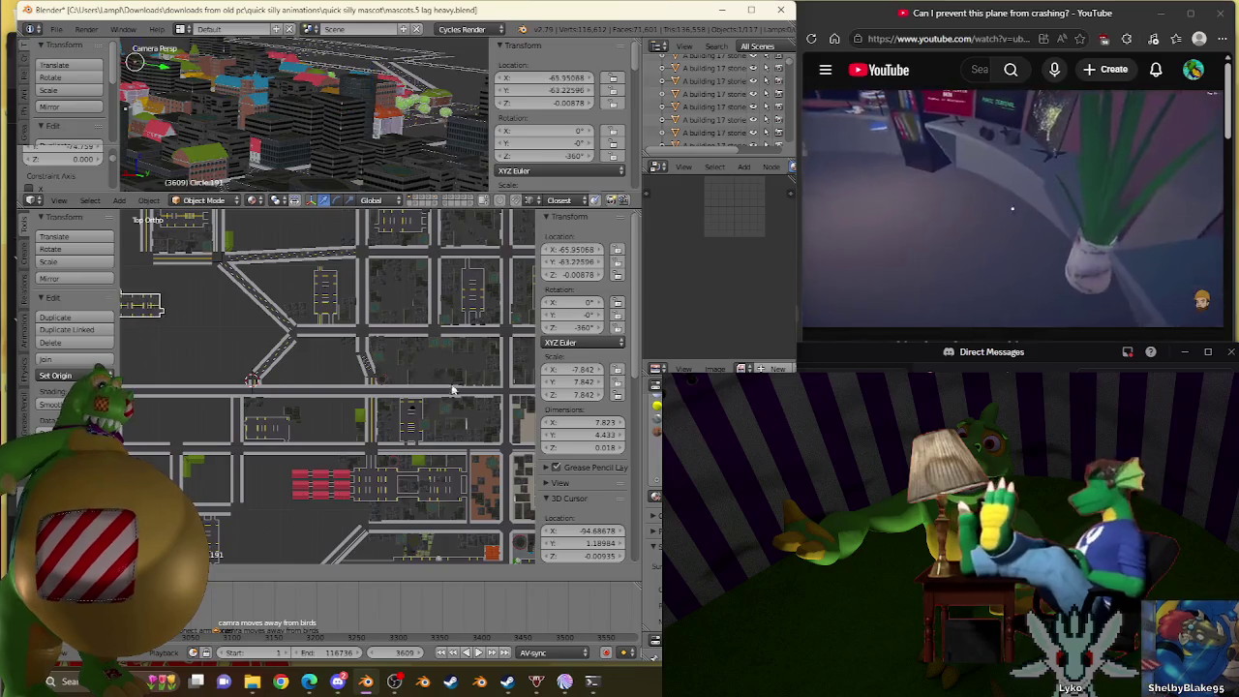
click(520, 385)
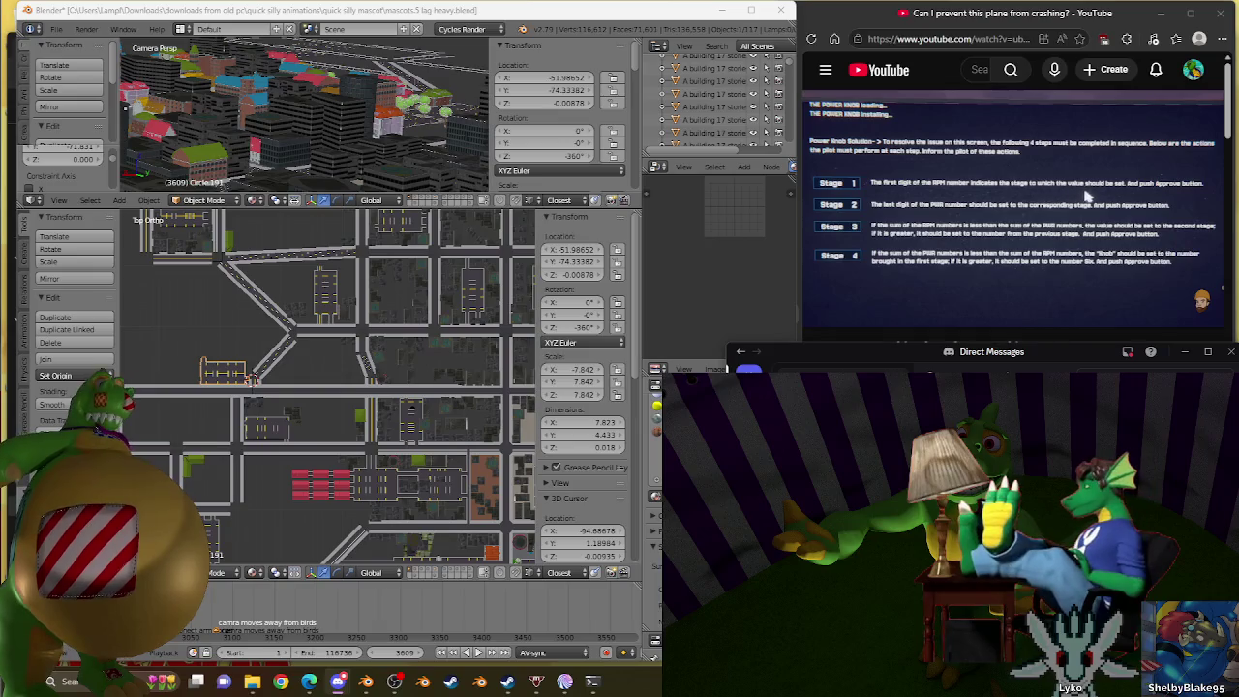
Fit the previously copied parking lot snugly against the green-roof building.
click(417, 17)
scroll(281, 397, down, 2)
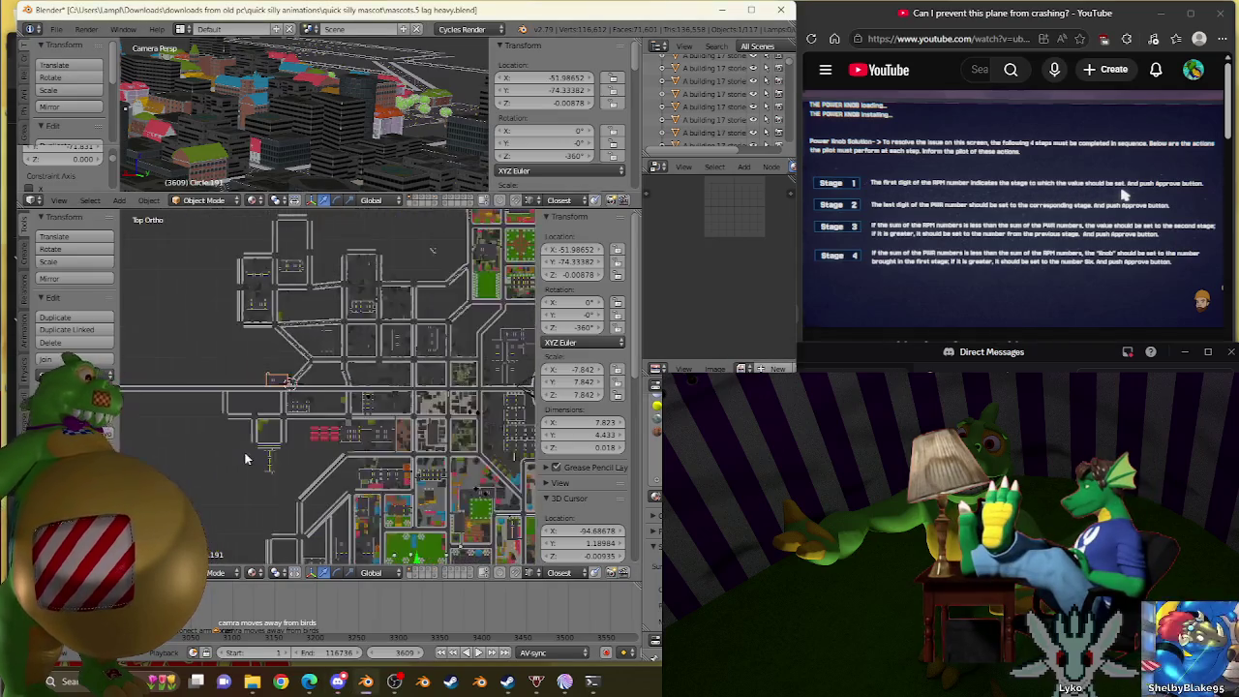
scroll(279, 404, up, 3)
scroll(268, 355, up, 2)
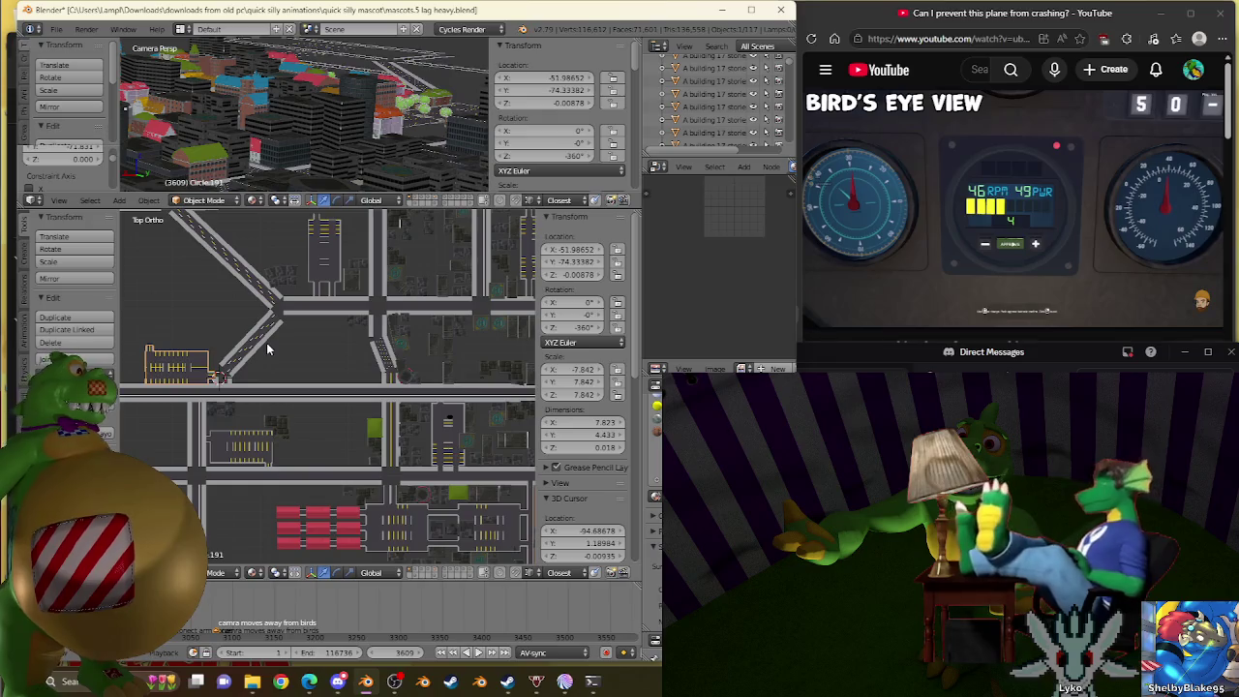
scroll(271, 344, up, 3)
shift+middle_drag(323, 362, 293, 329)
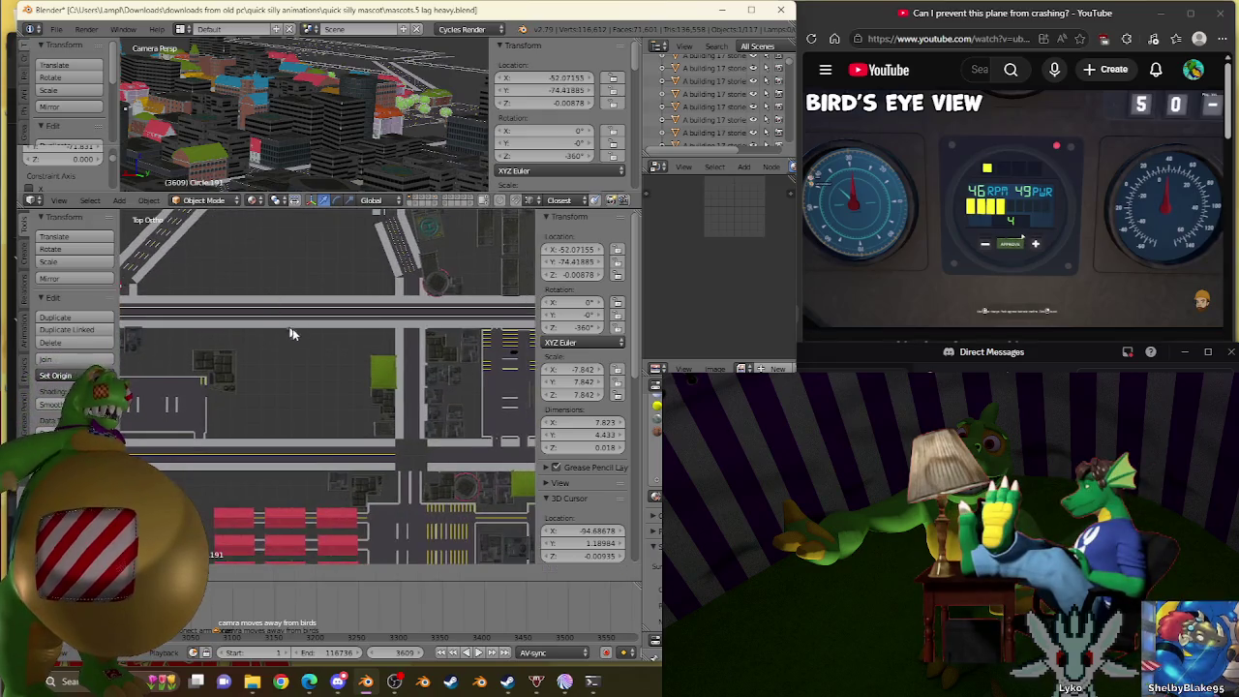
key(g)
click(164, 409)
key(g)
click(147, 414)
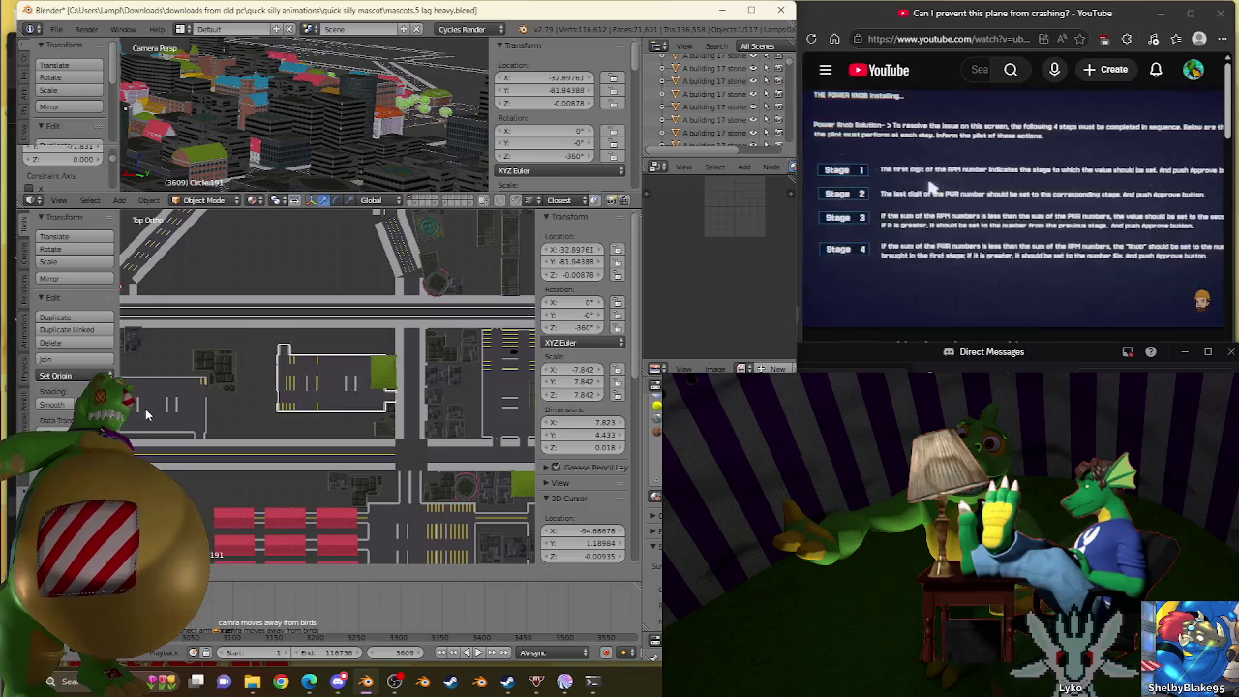
key(g)
click(155, 411)
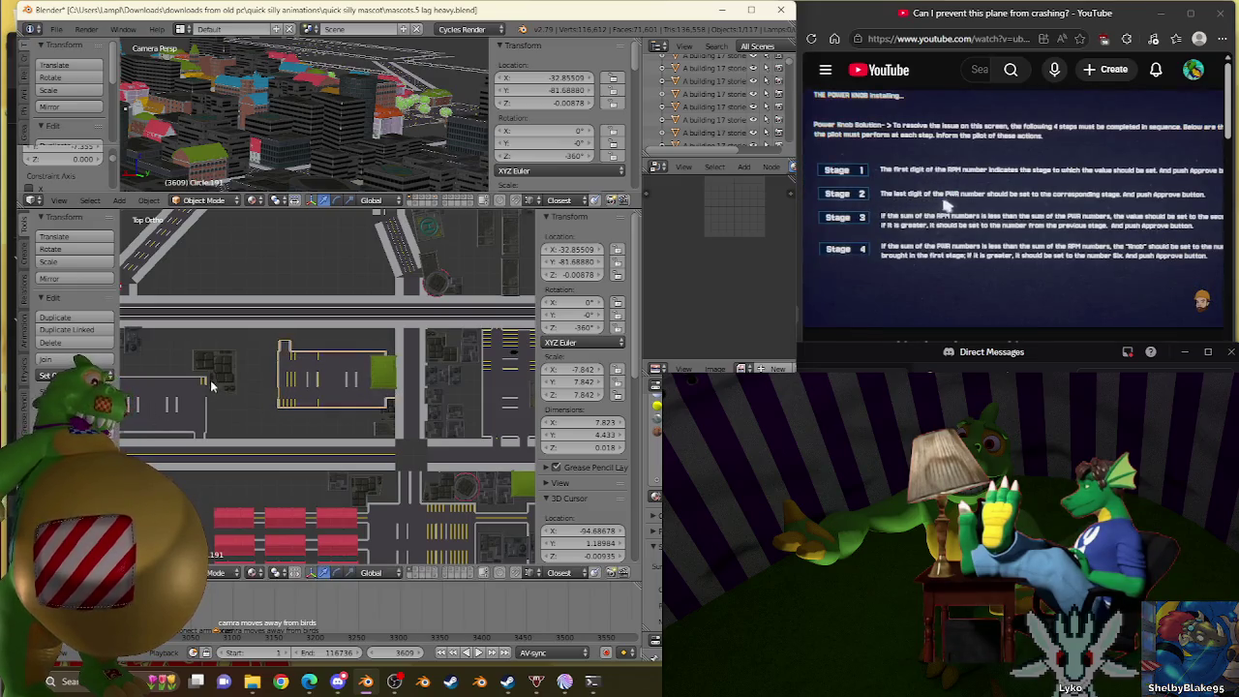
scroll(361, 408, up, 3)
scroll(360, 408, down, 3)
scroll(426, 378, down, 2)
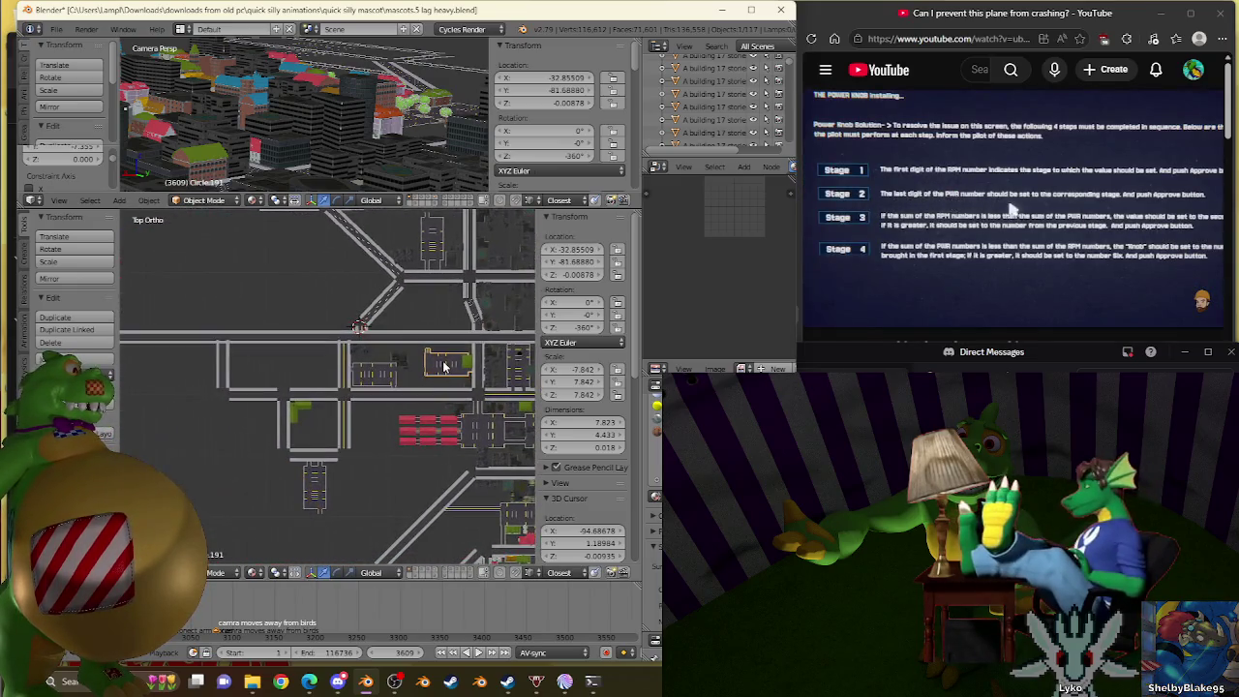
Duplicate the parking lot and drop the copy into the block to the left.
key(shift+d)
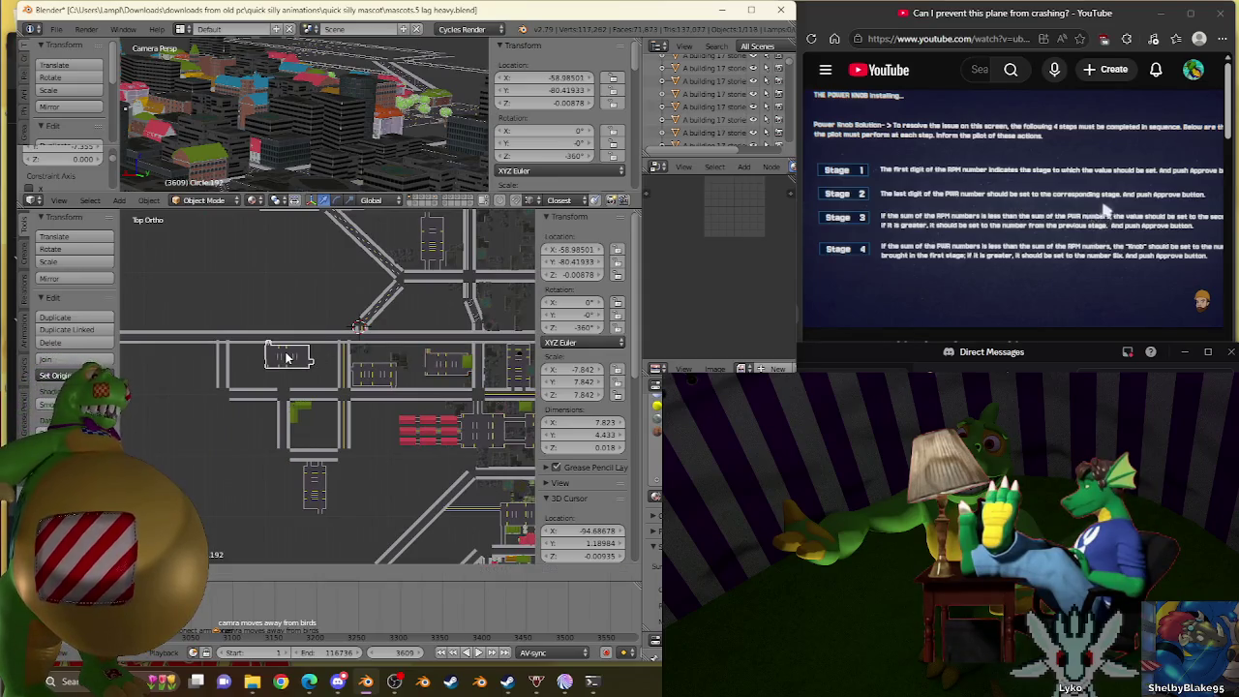
click(285, 358)
key(g)
click(274, 366)
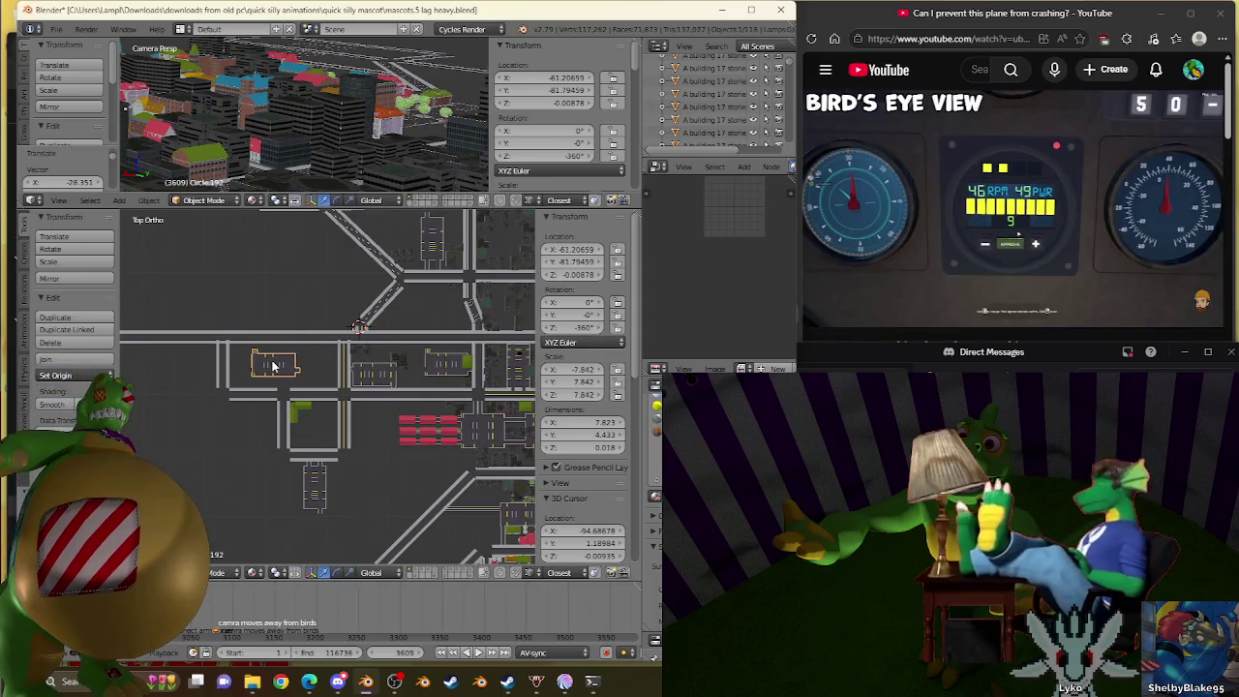
Adjust the pivot point and gizmo settings, then move the new parking lot copy.
click(354, 316)
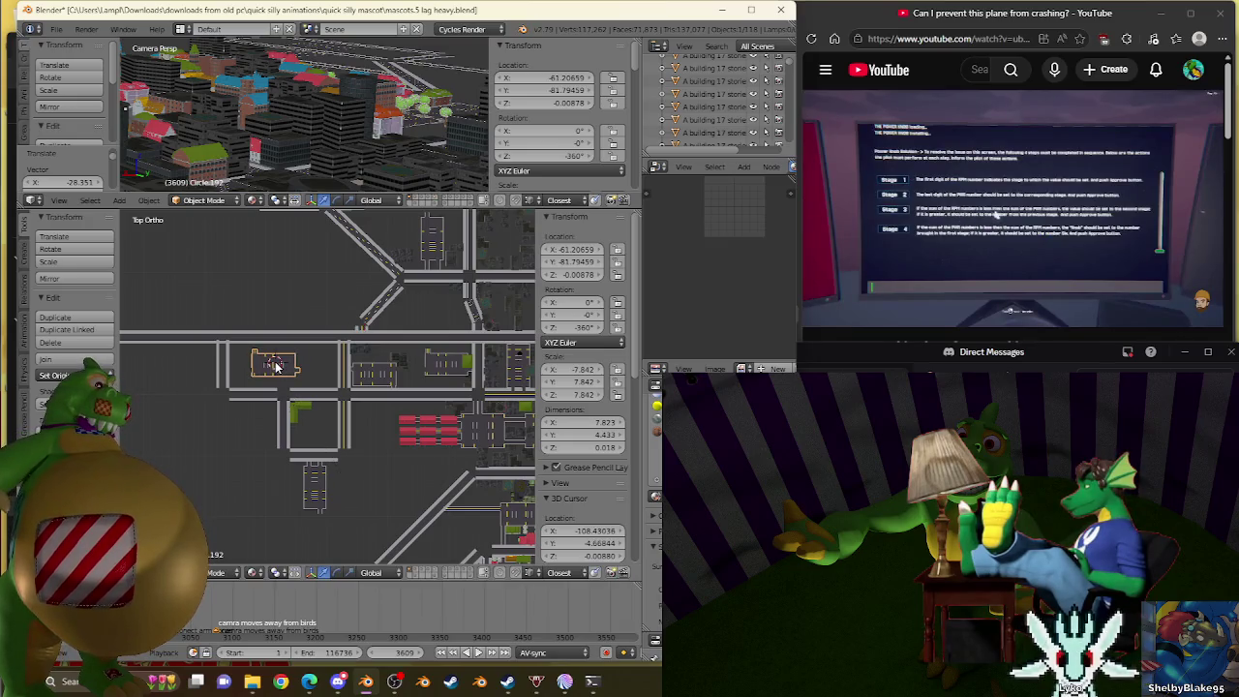
click(276, 572)
click(296, 523)
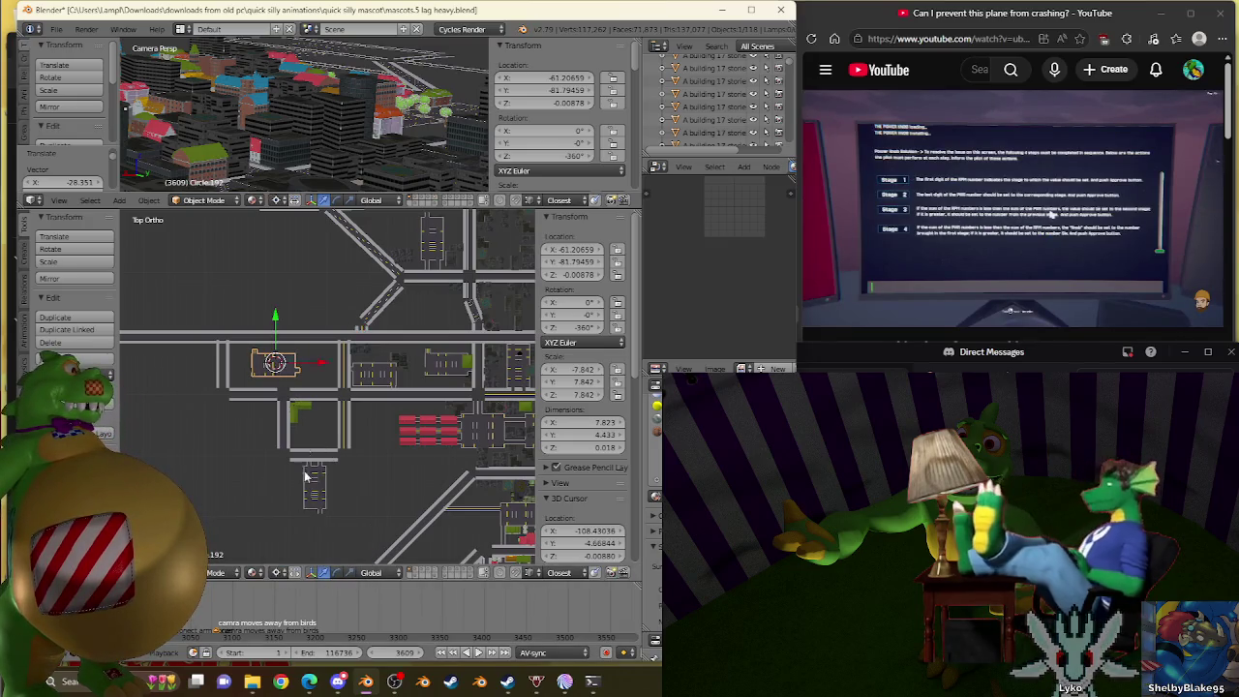
key(g)
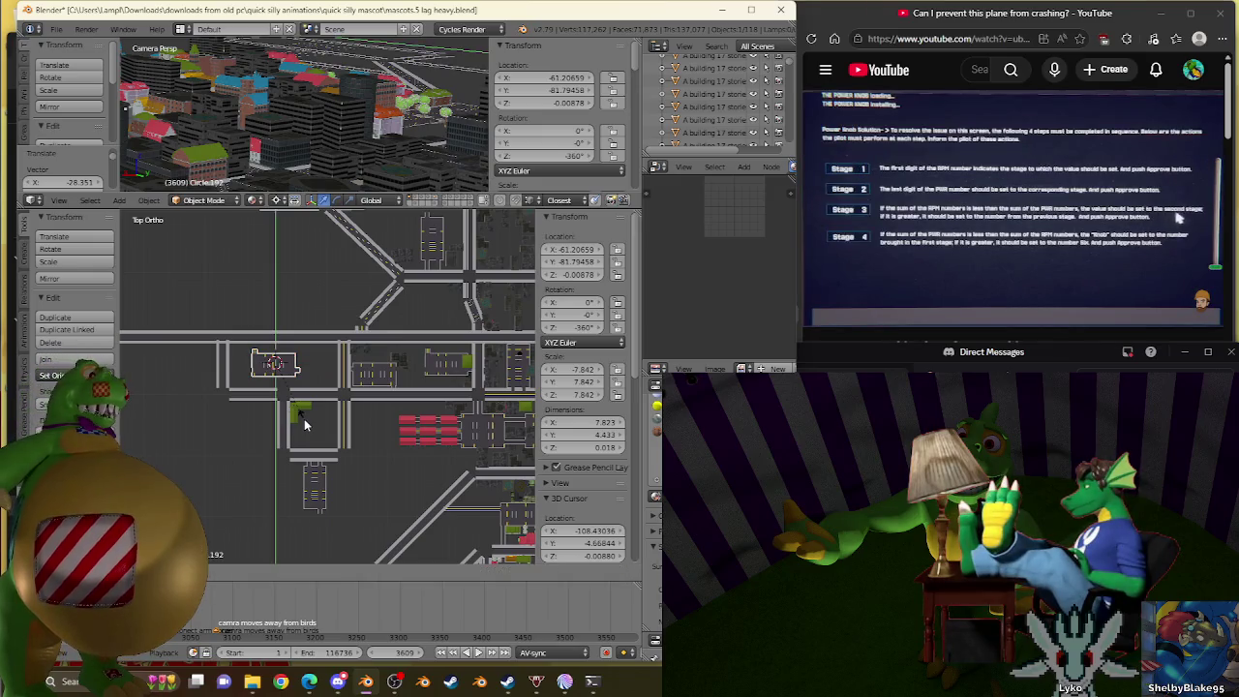
click(304, 426)
scroll(304, 420, up, 3)
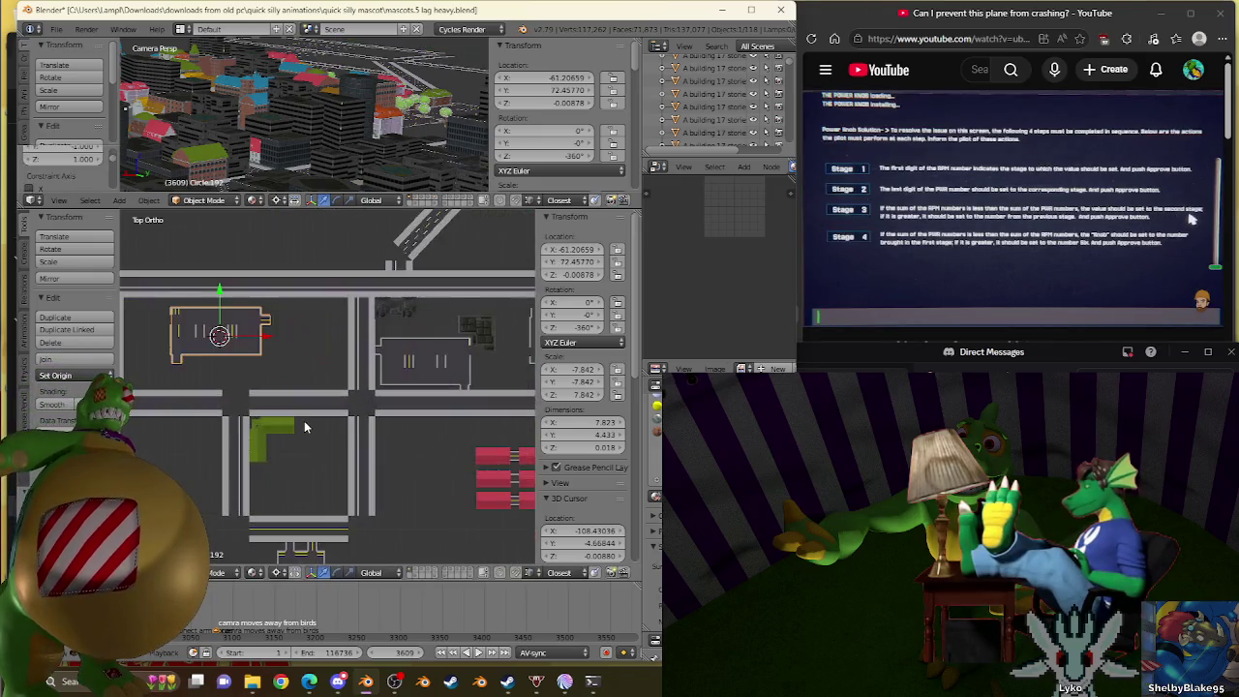
scroll(302, 413, down, 3)
scroll(317, 364, up, 3)
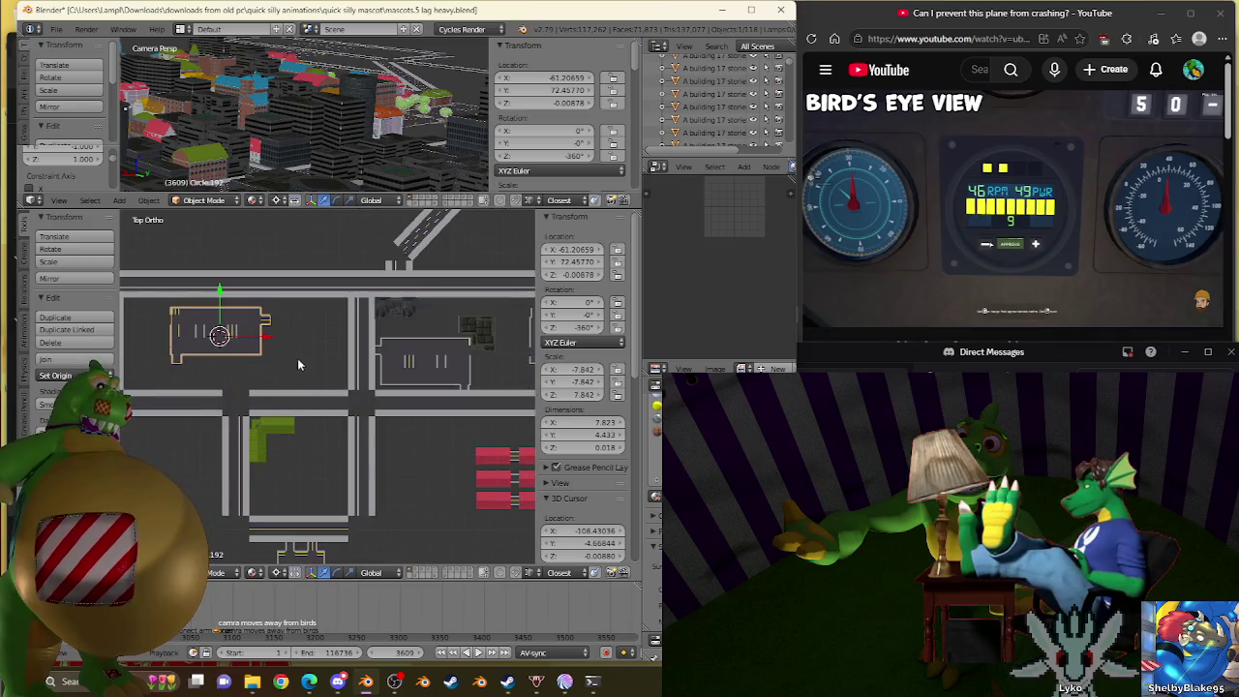
scroll(297, 344, up, 2)
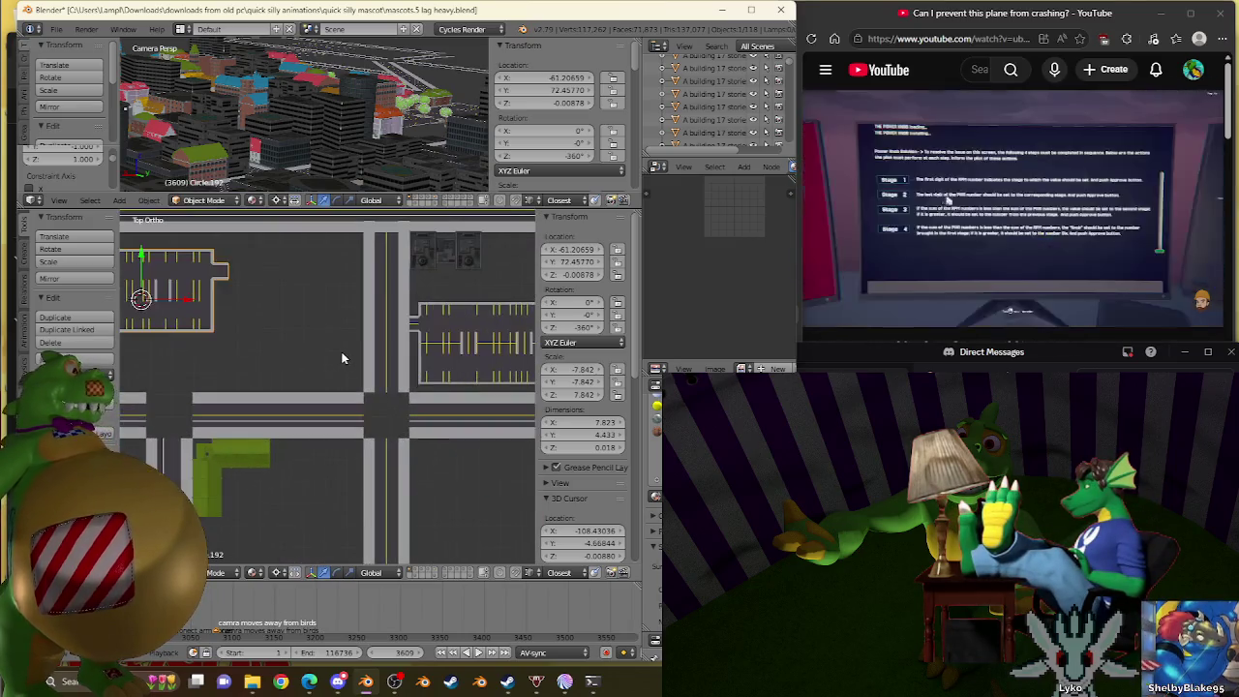
scroll(333, 342, down, 2)
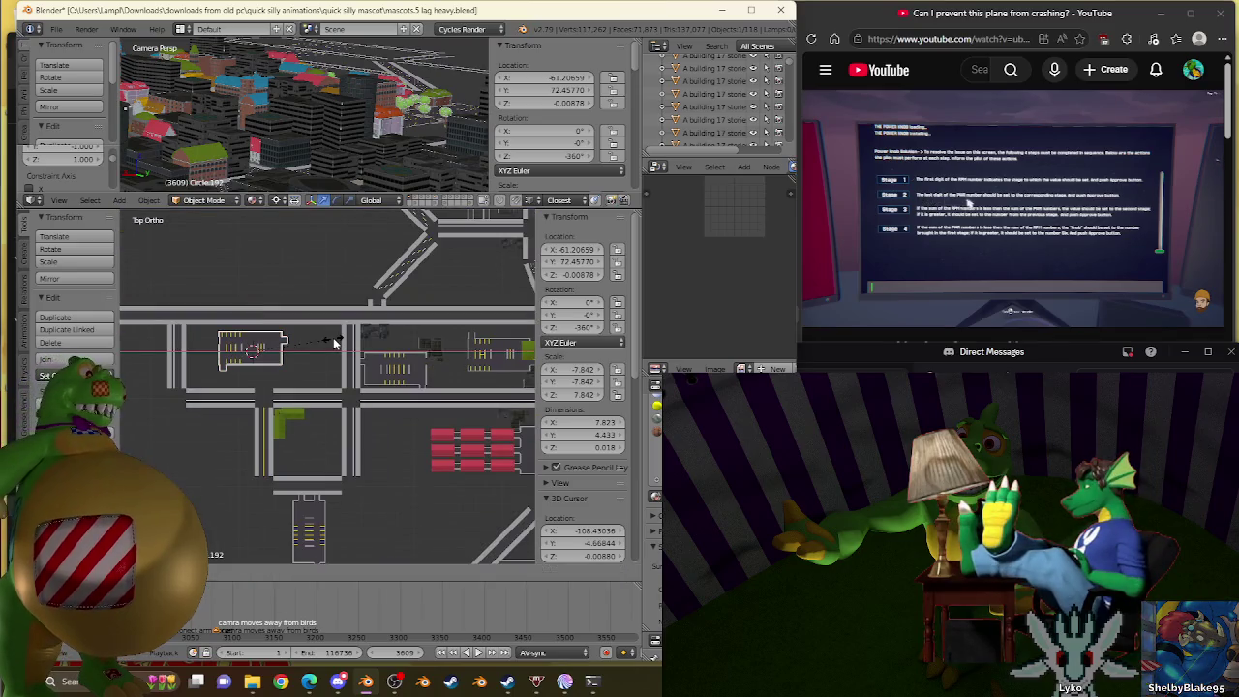
Settle copy Circle.192 beside the street at X -159.283, Y 70.369.
key(Escape)
key(KP_Decimal)
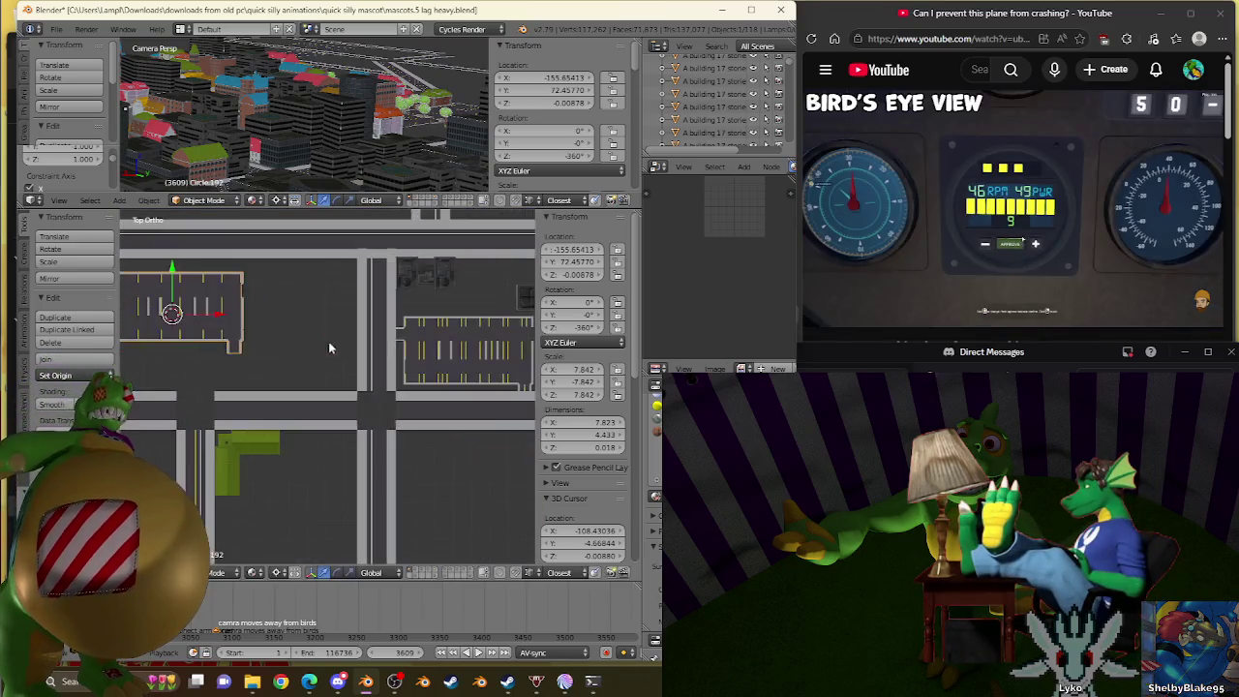
drag(455, 373, 337, 438)
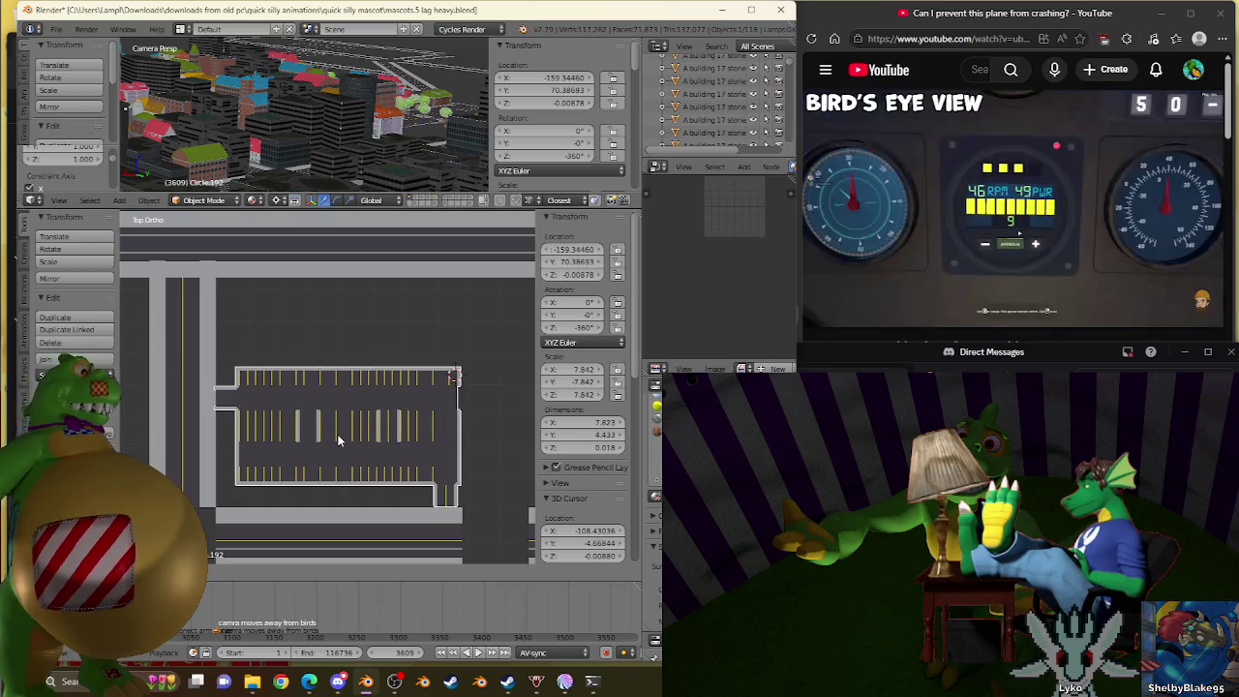
click(338, 436)
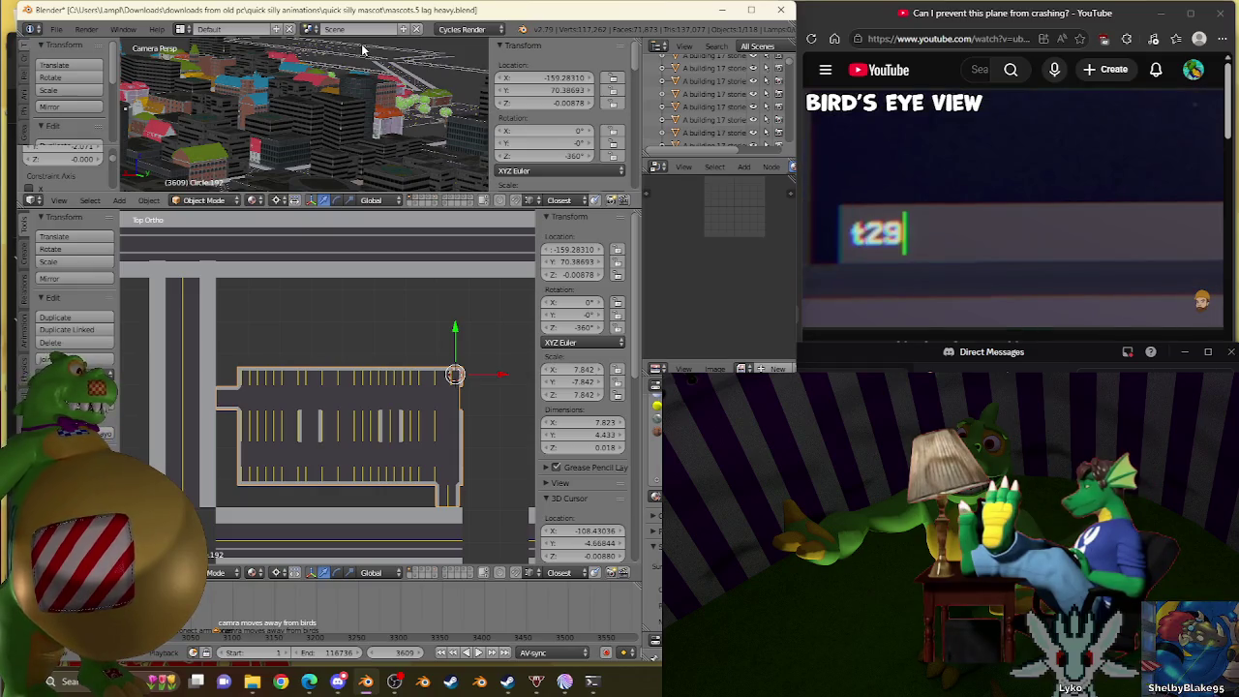
Shift the parking lot slightly left within its block.
scroll(290, 329, down, 5)
scroll(354, 374, up, 2)
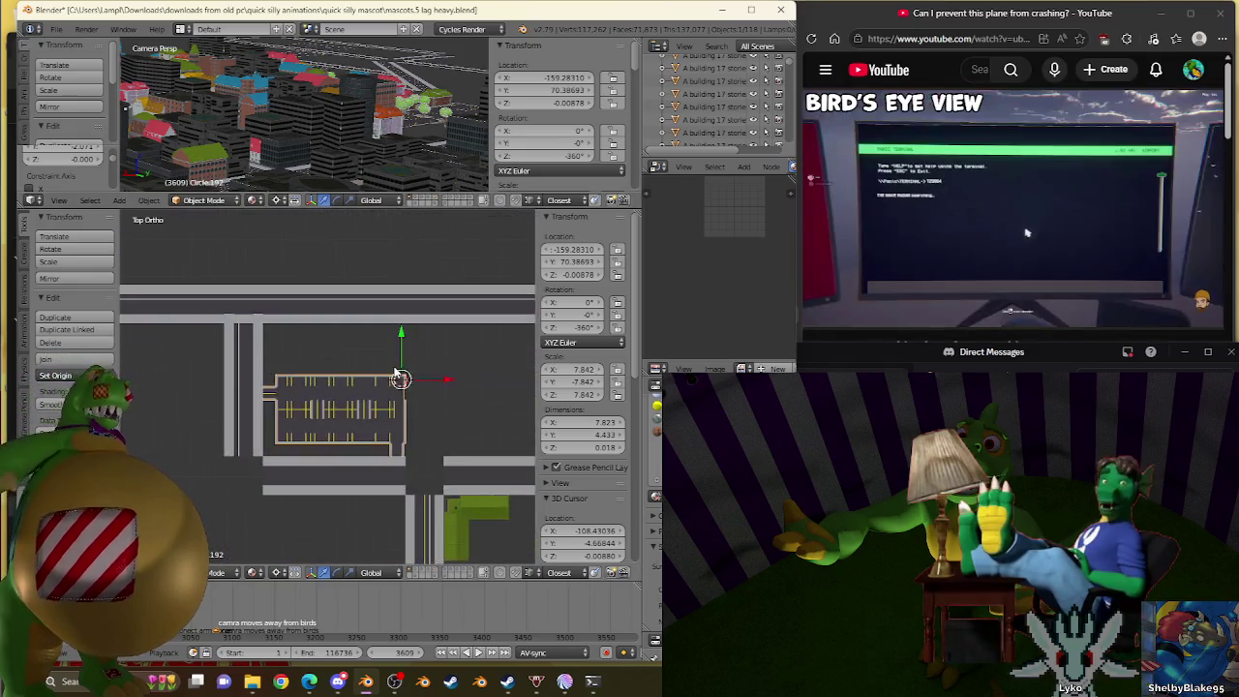
mouse_move(557, 457)
shift+middle_down()
mouse_move(470, 442)
mouse_move(323, 326)
mouse_move(462, 393)
mouse_move(378, 447)
mouse_move(355, 387)
shift+middle_up()
scroll(384, 441, up, 3)
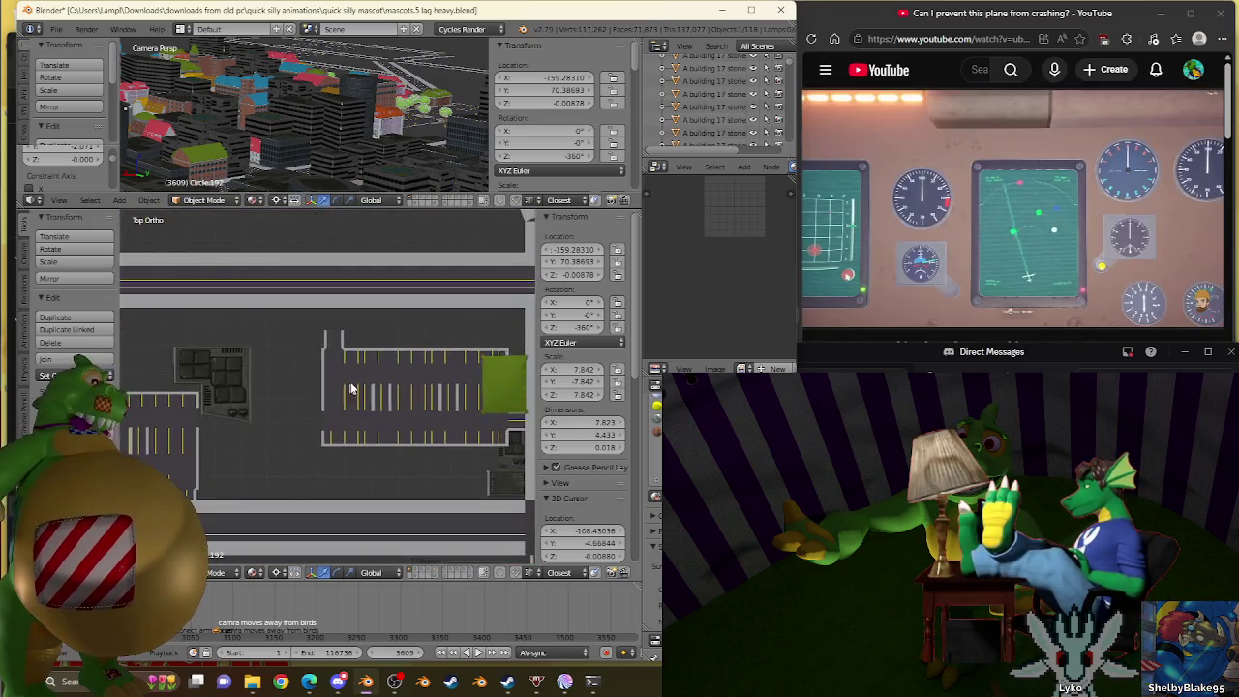
scroll(354, 387, down, 1)
scroll(419, 397, up, 2)
scroll(419, 396, up, 2)
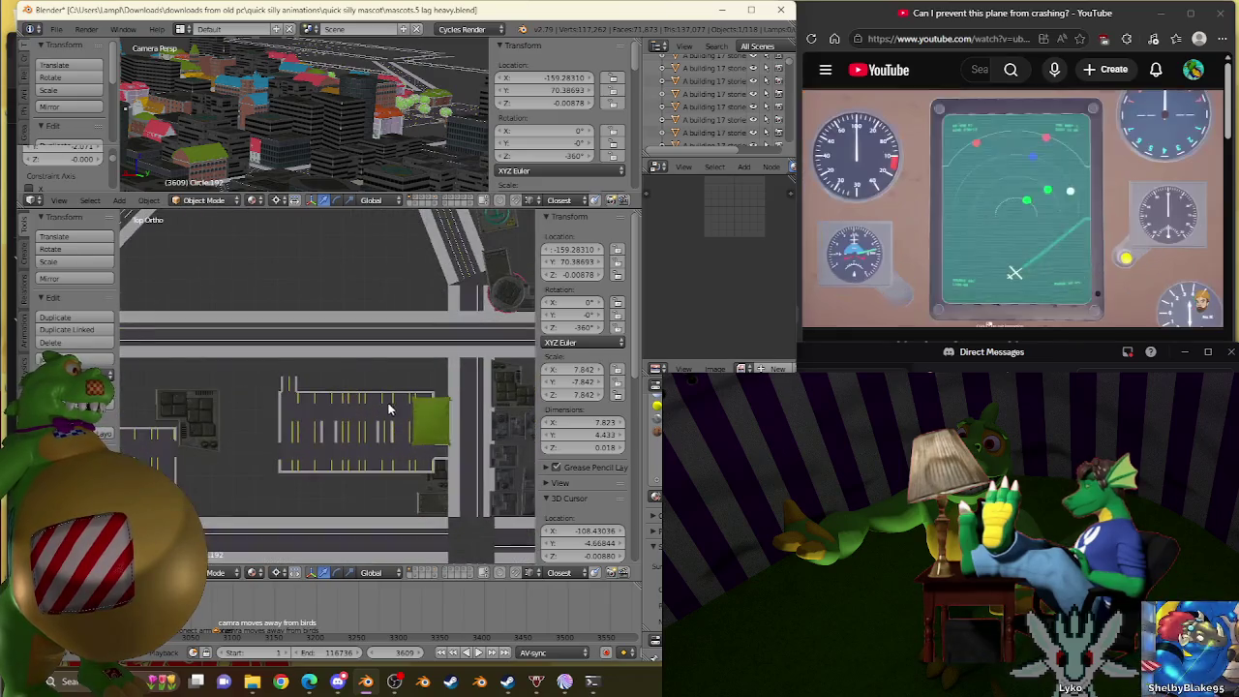
mouse_move(387, 426)
shift+middle_down()
mouse_move(415, 452)
mouse_move(319, 387)
mouse_move(375, 380)
shift+middle_up()
scroll(414, 452, up, 1)
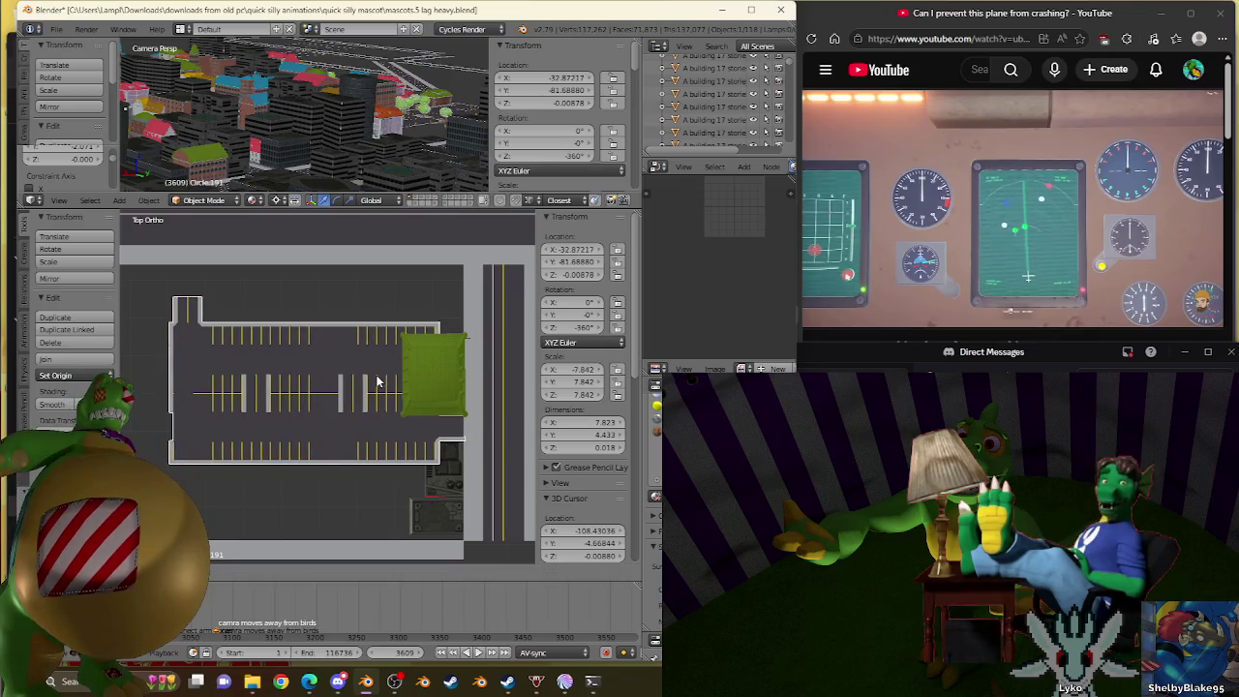
drag(362, 382, 340, 382)
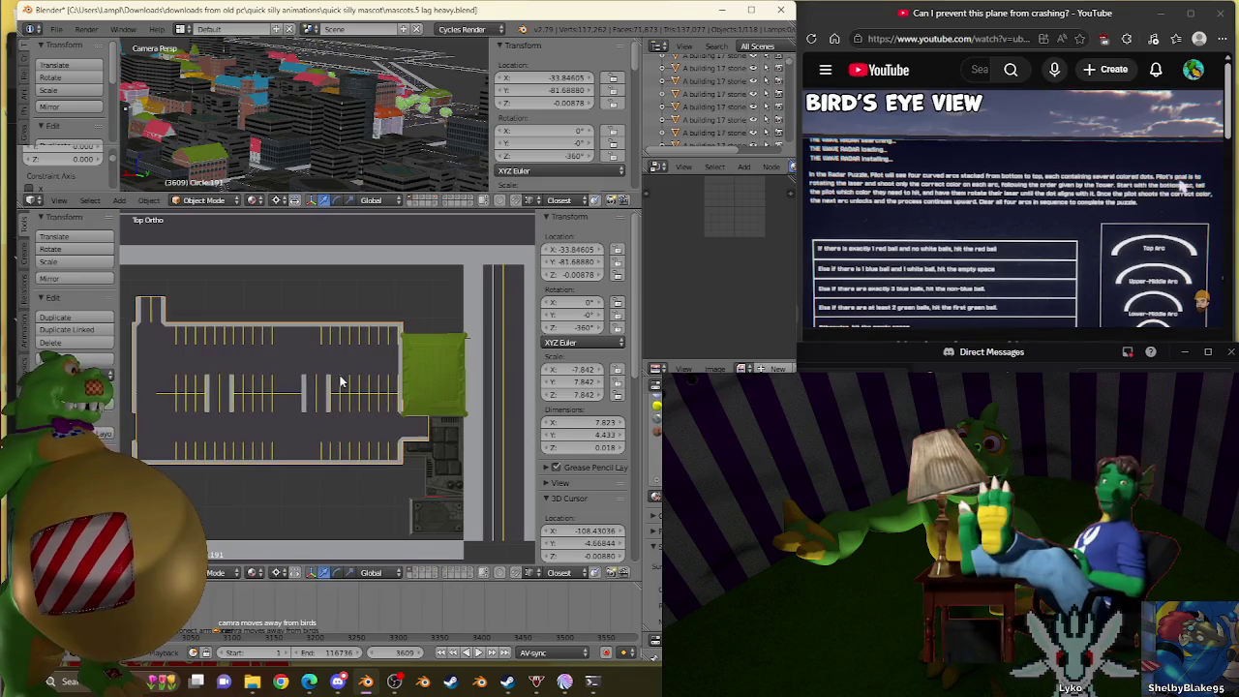
scroll(421, 368, down, 2)
Rotate the 17-story helipad building 90 degrees and move it beside the parking lot.
right_click(437, 463)
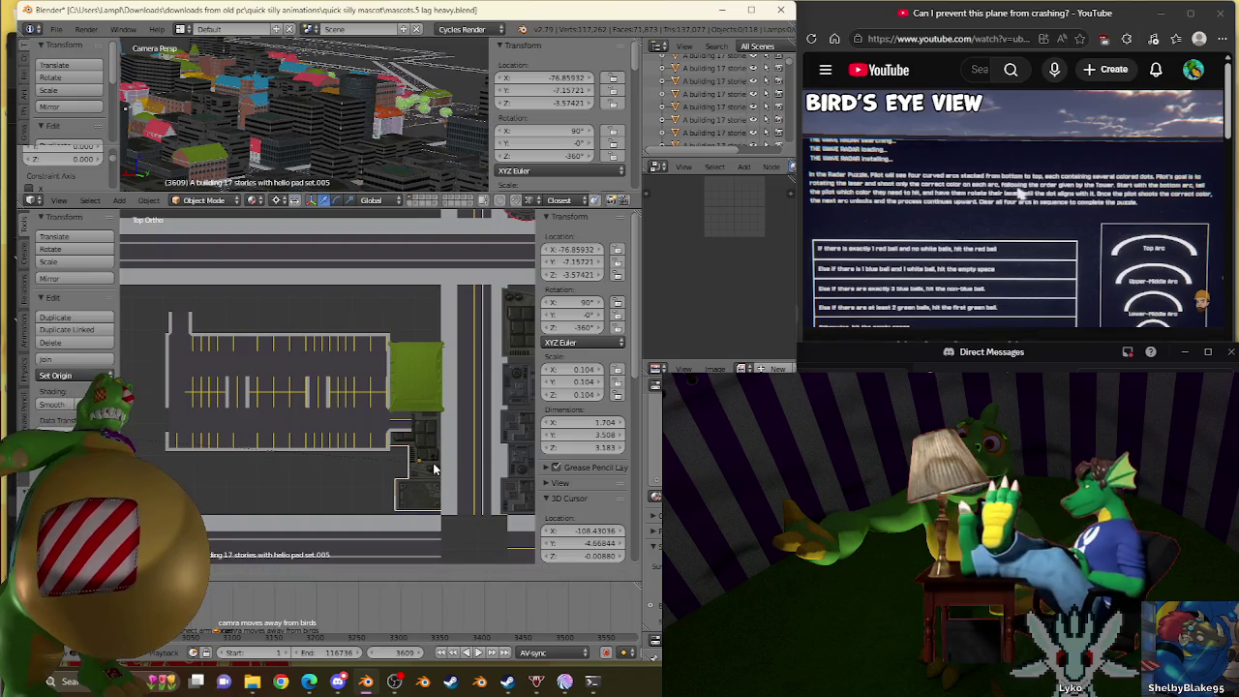
text(r90)
key(Return)
scroll(433, 463, down, 4)
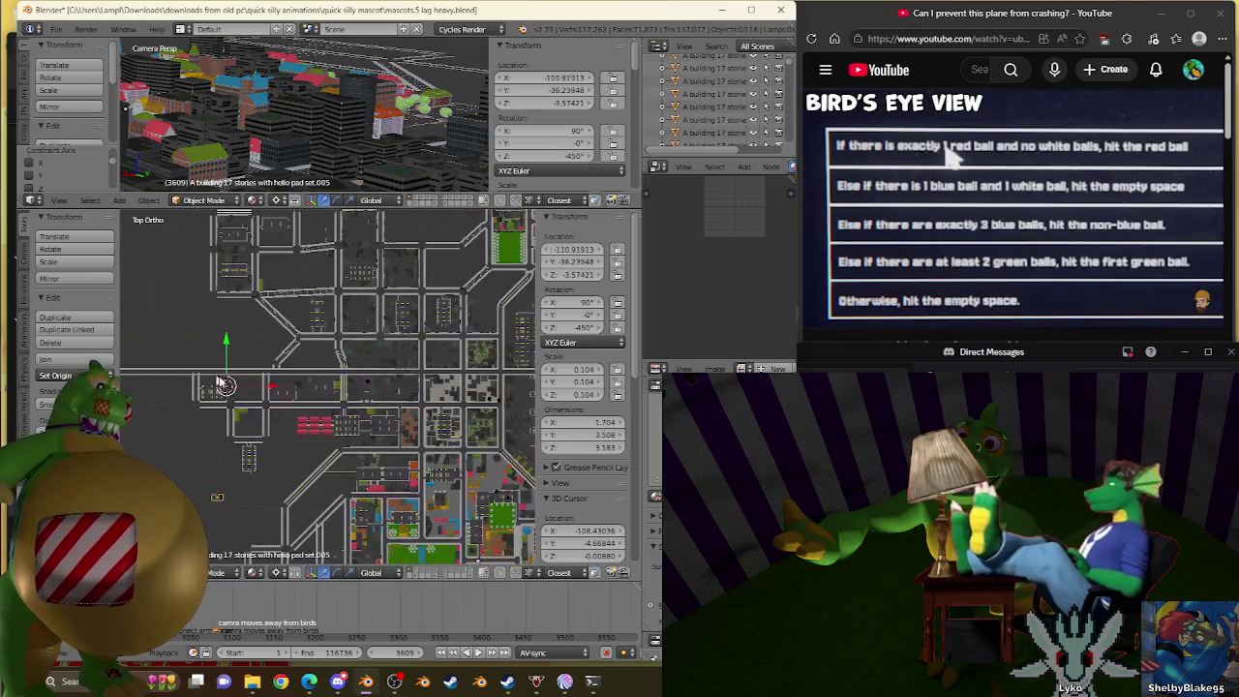
drag(221, 384, 306, 358)
scroll(329, 295, up, 4)
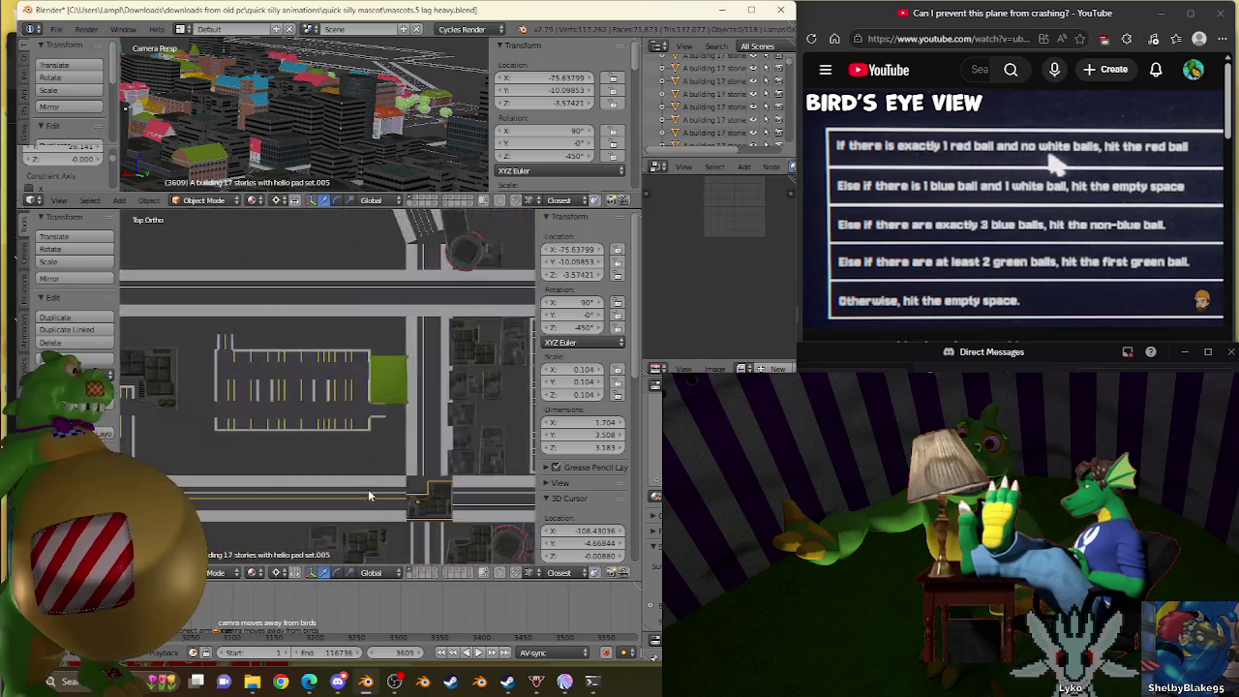
scroll(368, 489, up, 2)
drag(314, 407, 322, 407)
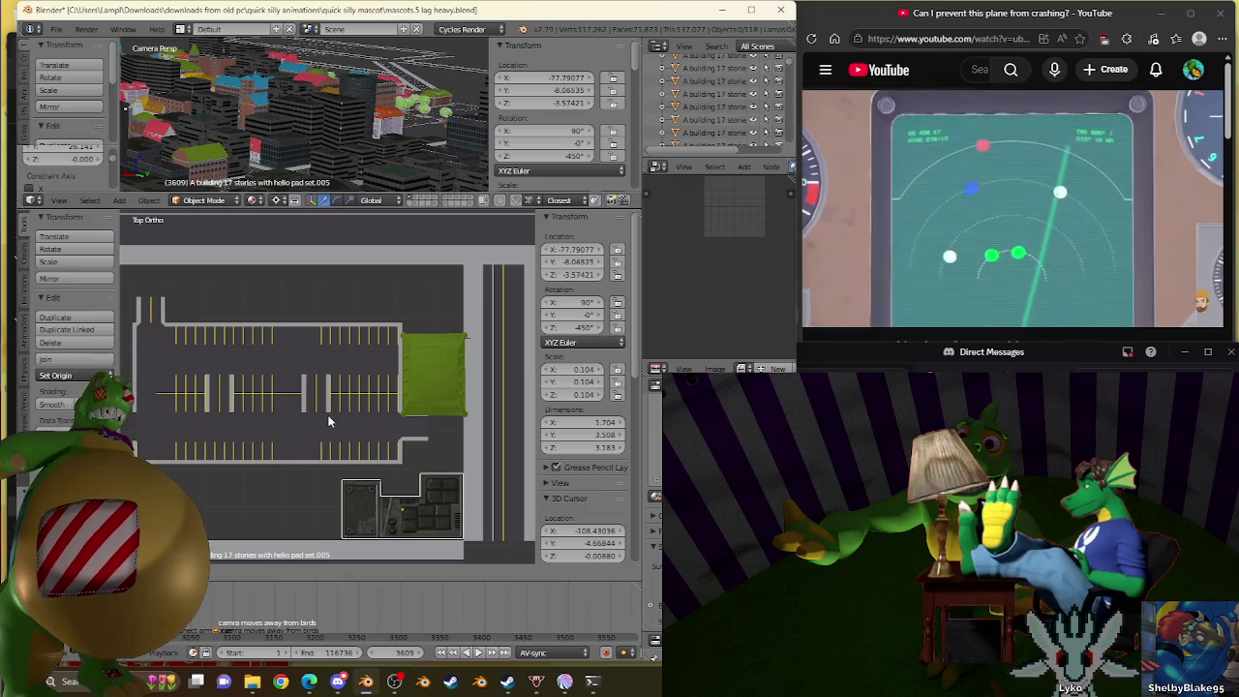
Select the tall 15-story buildings and orbit to view the city in 3D.
scroll(311, 400, down, 2)
scroll(311, 395, down, 3)
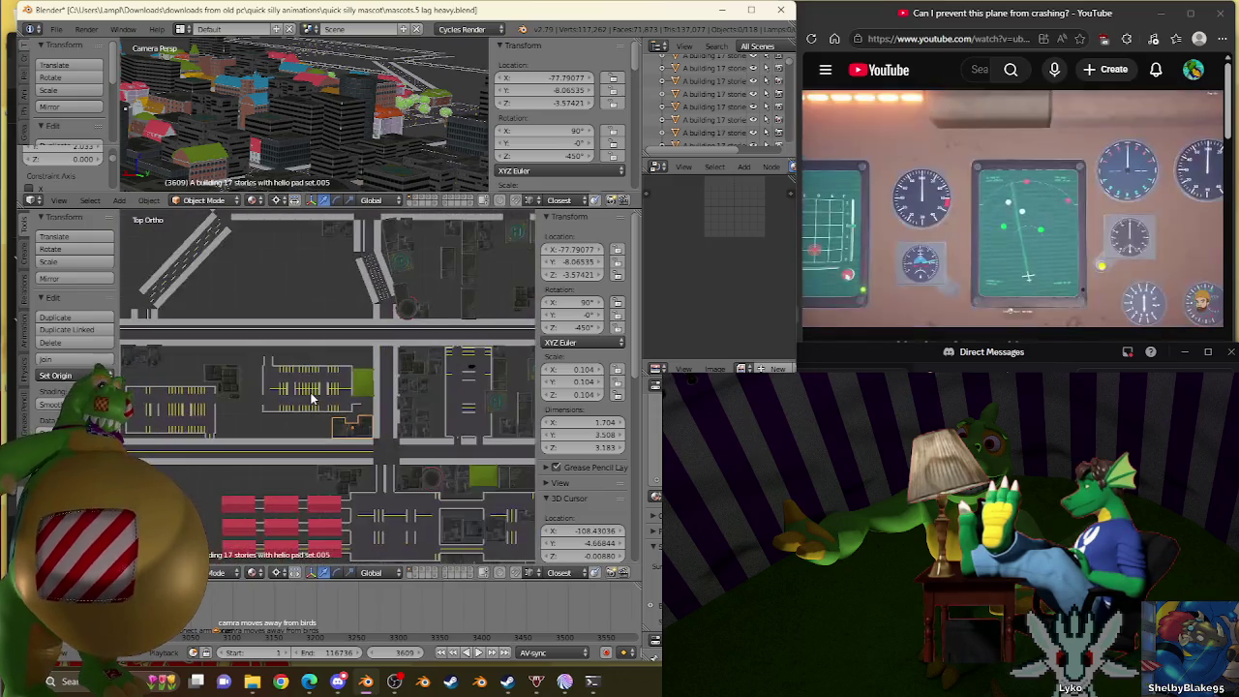
scroll(313, 394, up, 5)
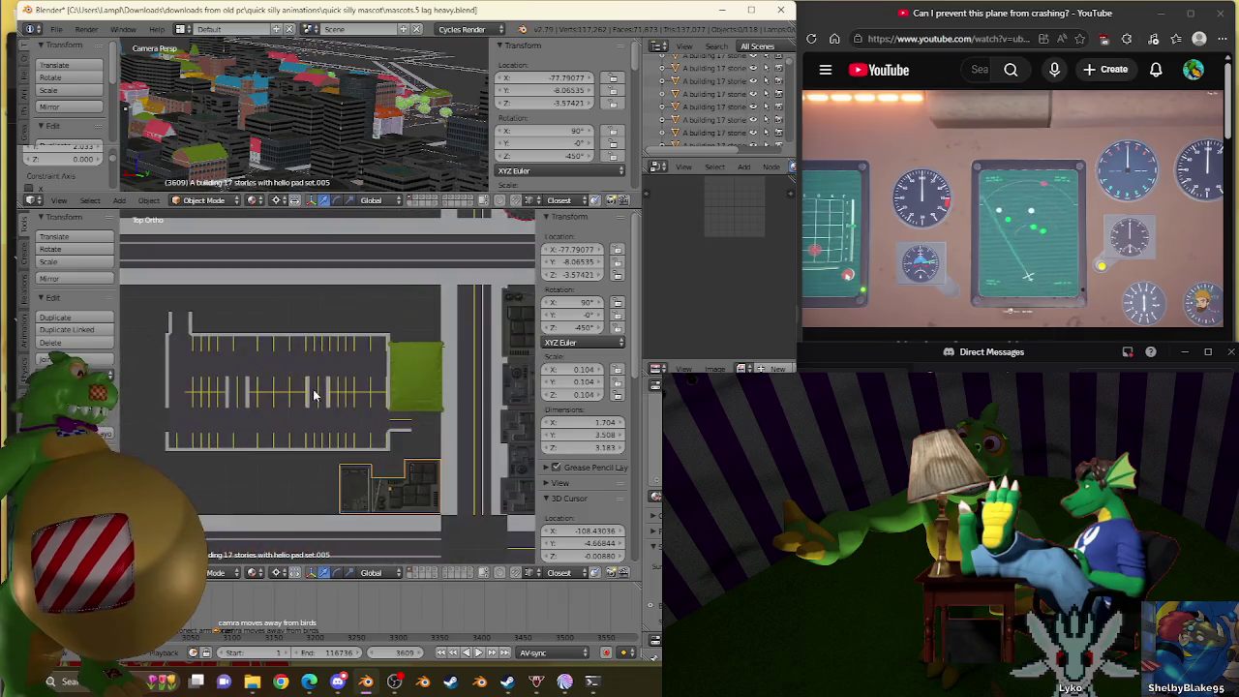
scroll(313, 394, down, 3)
shift+scroll(348, 435, down, 2)
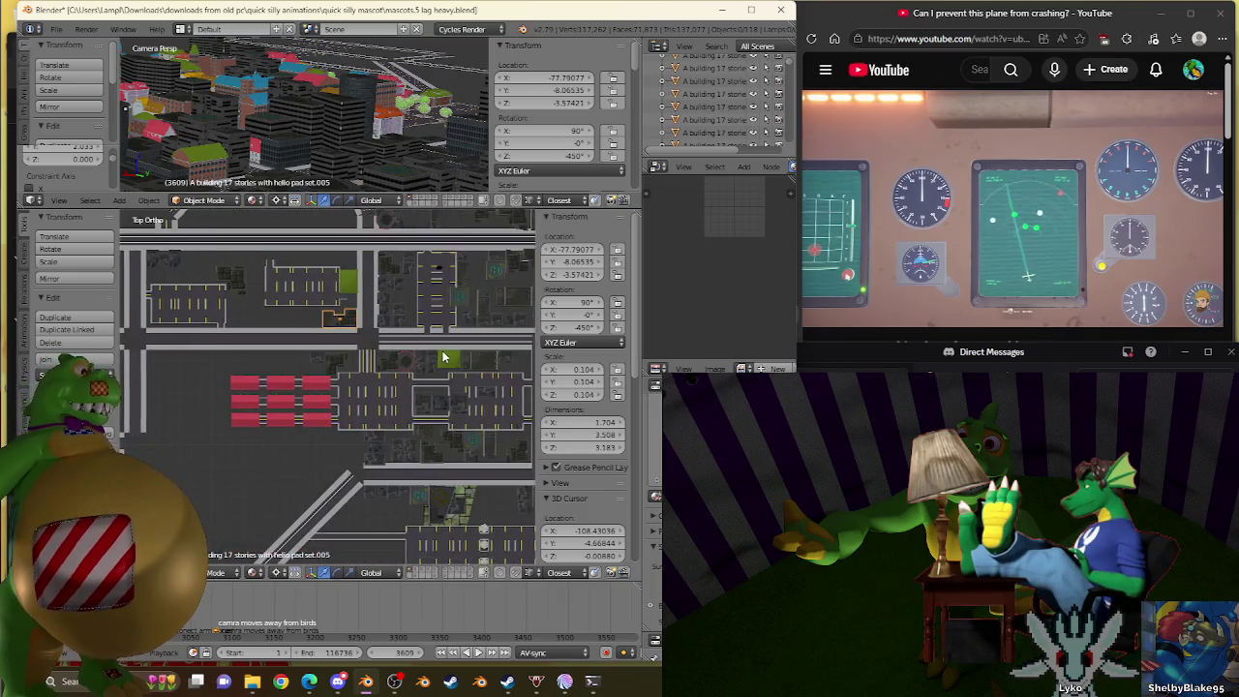
shift+scroll(385, 472, up, 1)
scroll(387, 472, up, 1)
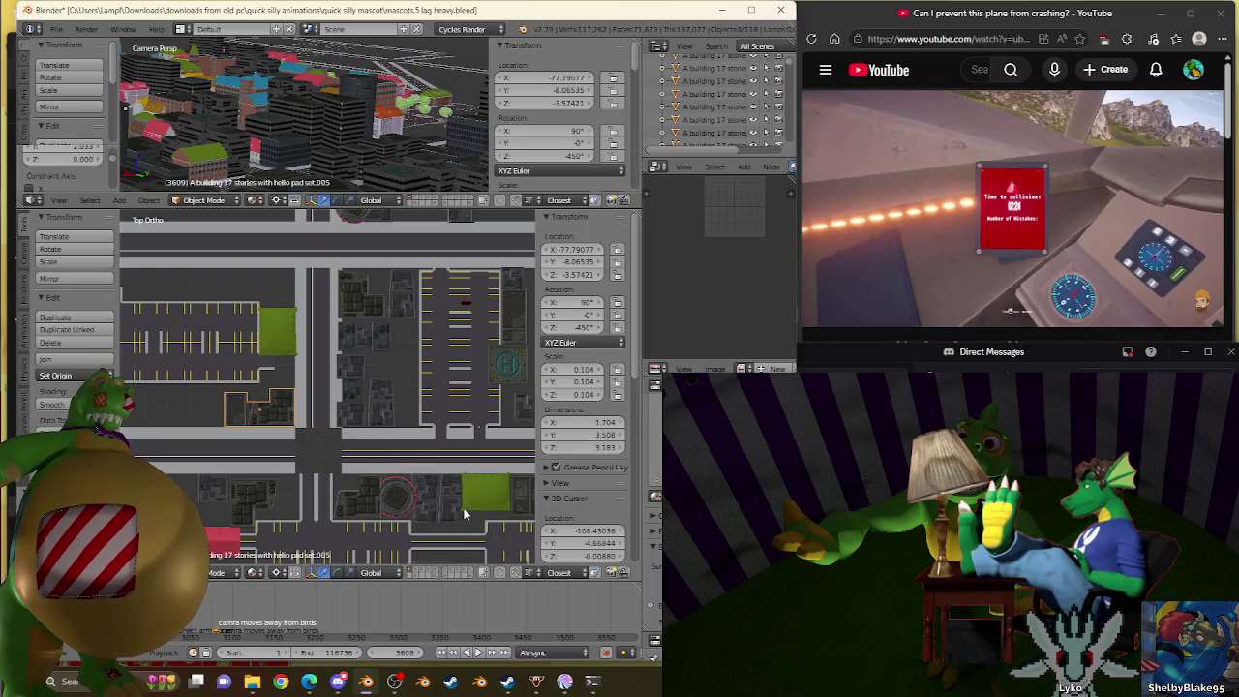
scroll(359, 388, up, 2)
right_click(371, 415)
scroll(368, 409, down, 2)
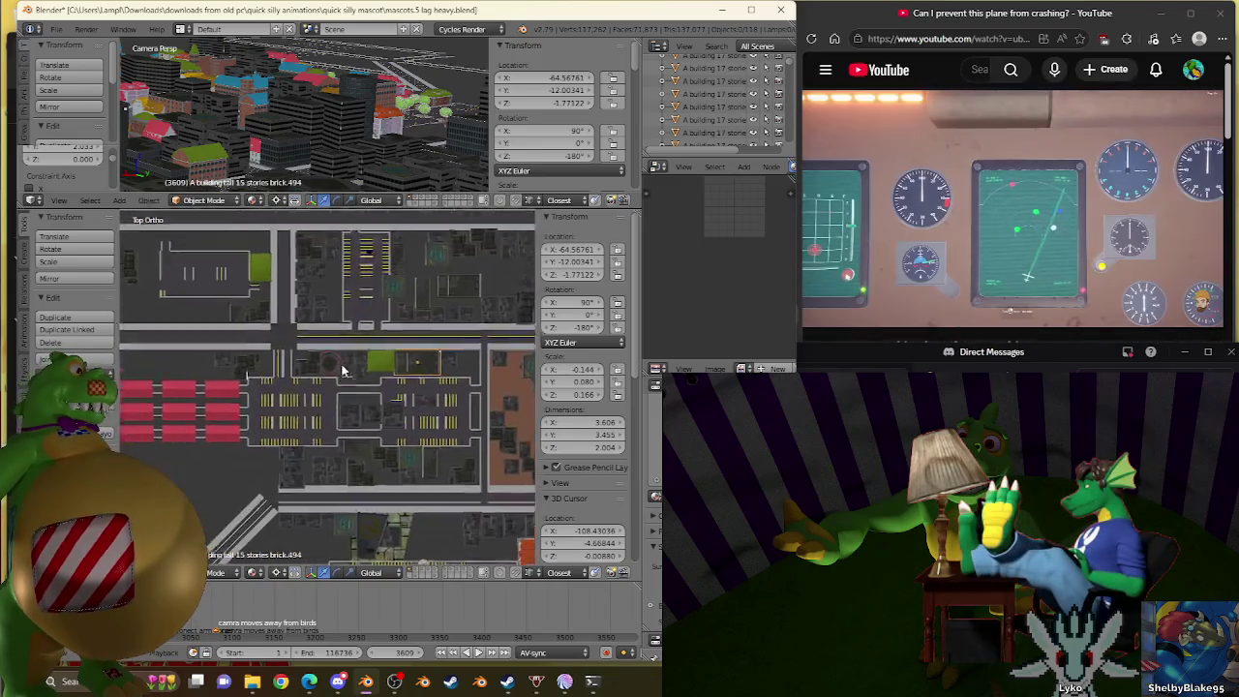
shift+scroll(353, 408, down, 3)
right_click(471, 450)
mouse_move(470, 450)
middle_down()
mouse_move(431, 376)
mouse_move(298, 343)
middle_up()
mouse_move(306, 486)
middle_down()
mouse_move(429, 397)
mouse_move(407, 257)
mouse_move(421, 291)
middle_up()
scroll(406, 257, up, 3)
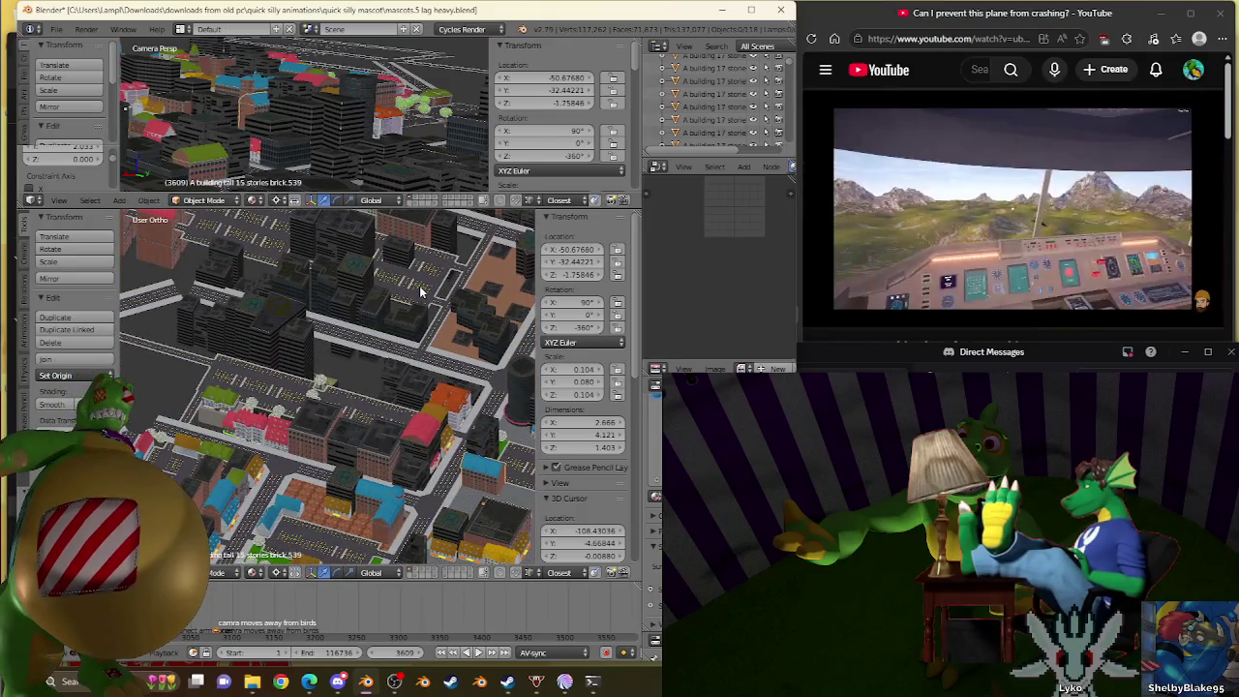
Move the tall brick building to X -77.500, Y -2.177, just above the green-roof building.
key(KP_7)
scroll(455, 388, down, 3)
scroll(477, 447, up, 3)
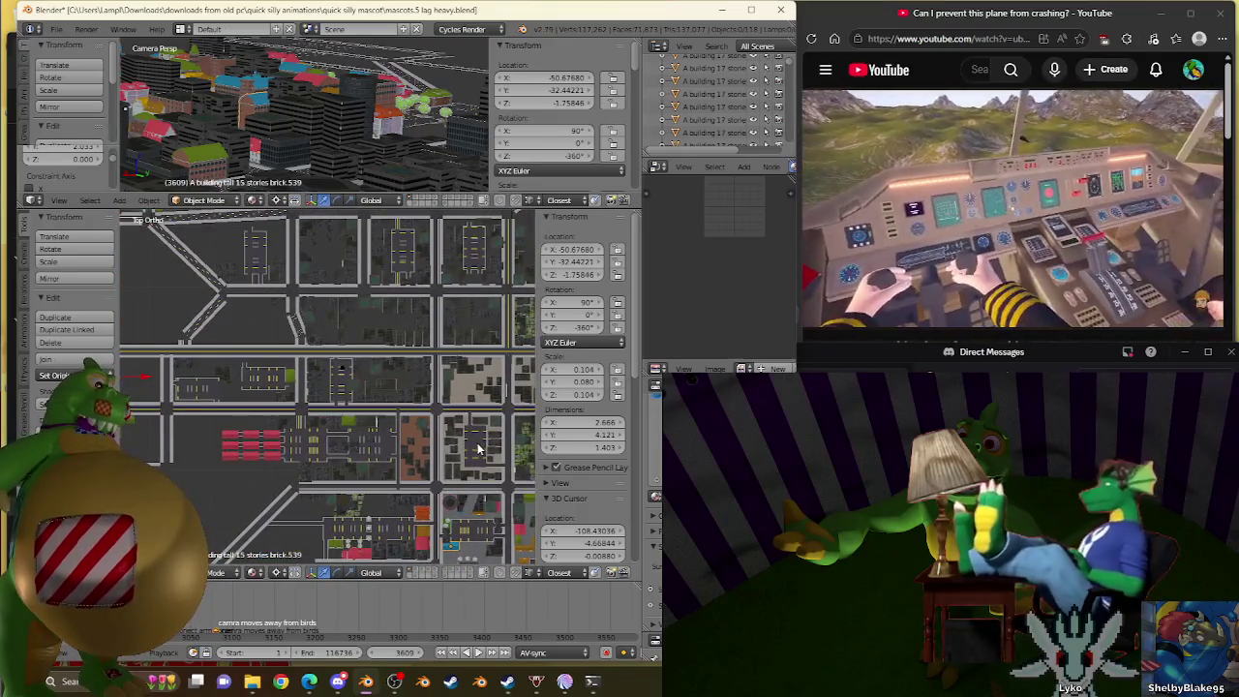
right_click(200, 329)
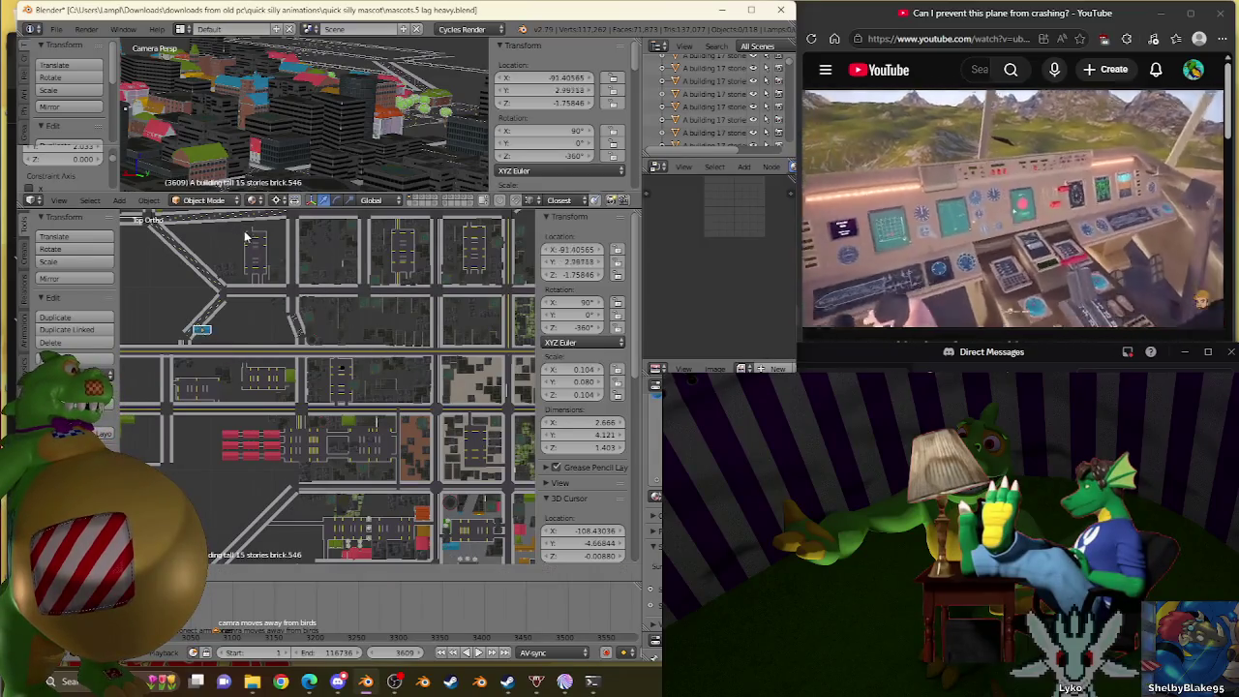
key(g)
click(337, 257)
scroll(336, 257, up, 3)
scroll(405, 422, up, 2)
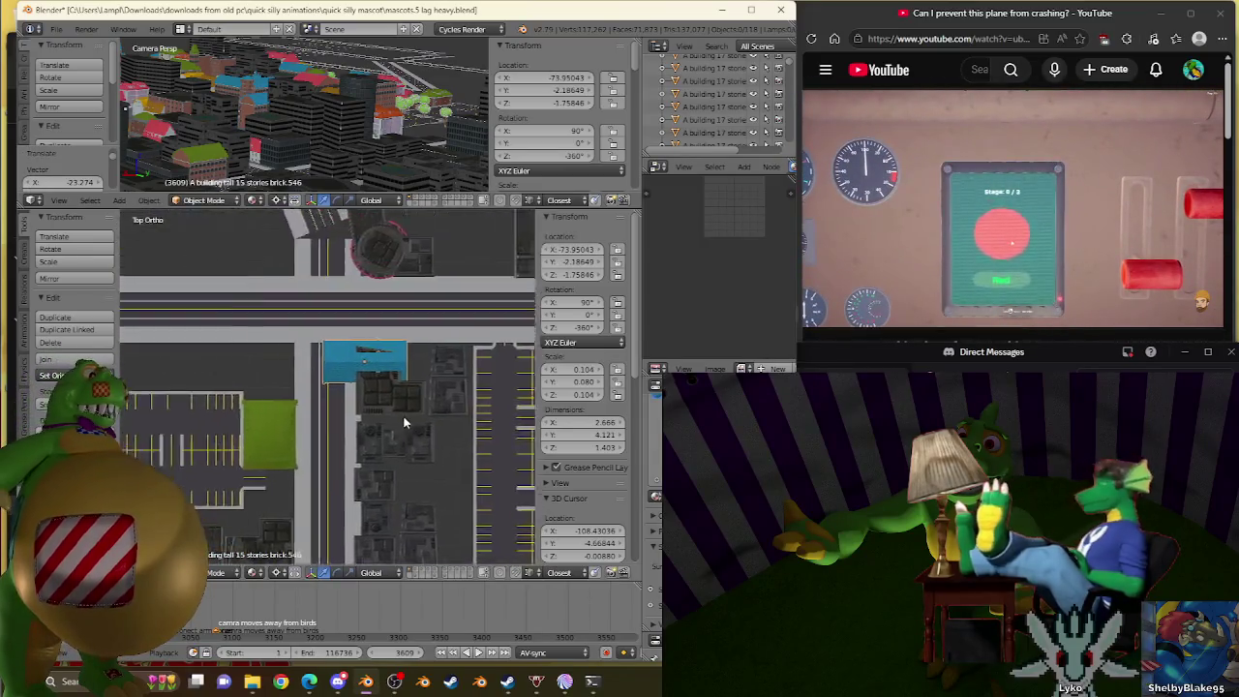
scroll(404, 422, up, 4)
key(g)
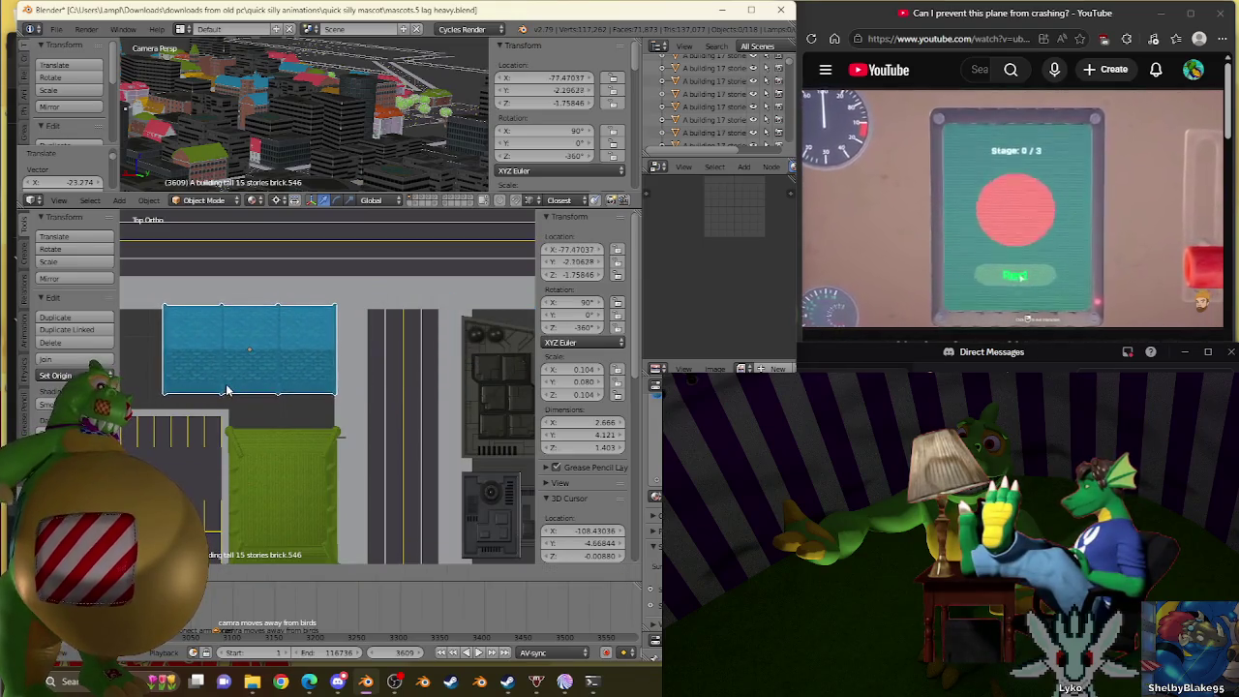
click(223, 390)
Orbit for an angled look, then return to top view and pan across the city blocks.
scroll(223, 390, down, 3)
mouse_move(222, 390)
middle_down()
mouse_move(262, 295)
mouse_move(323, 451)
mouse_move(352, 437)
mouse_move(206, 438)
mouse_move(358, 446)
mouse_move(338, 438)
middle_up()
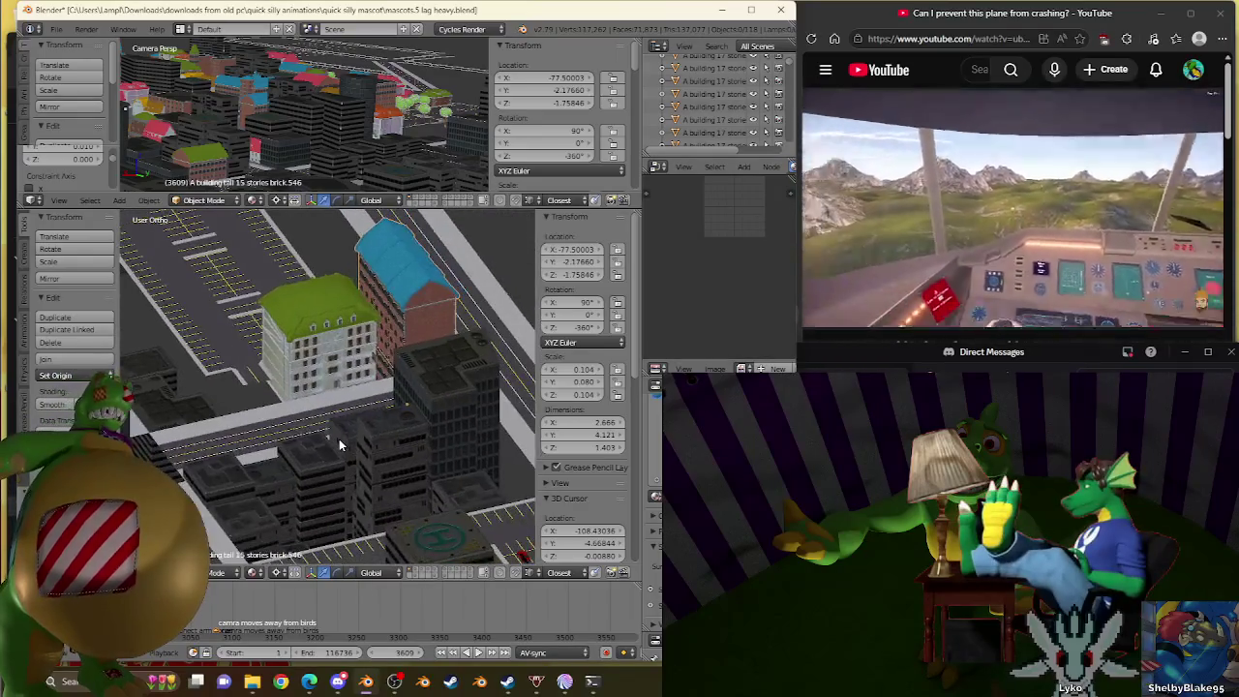
key(KP_7)
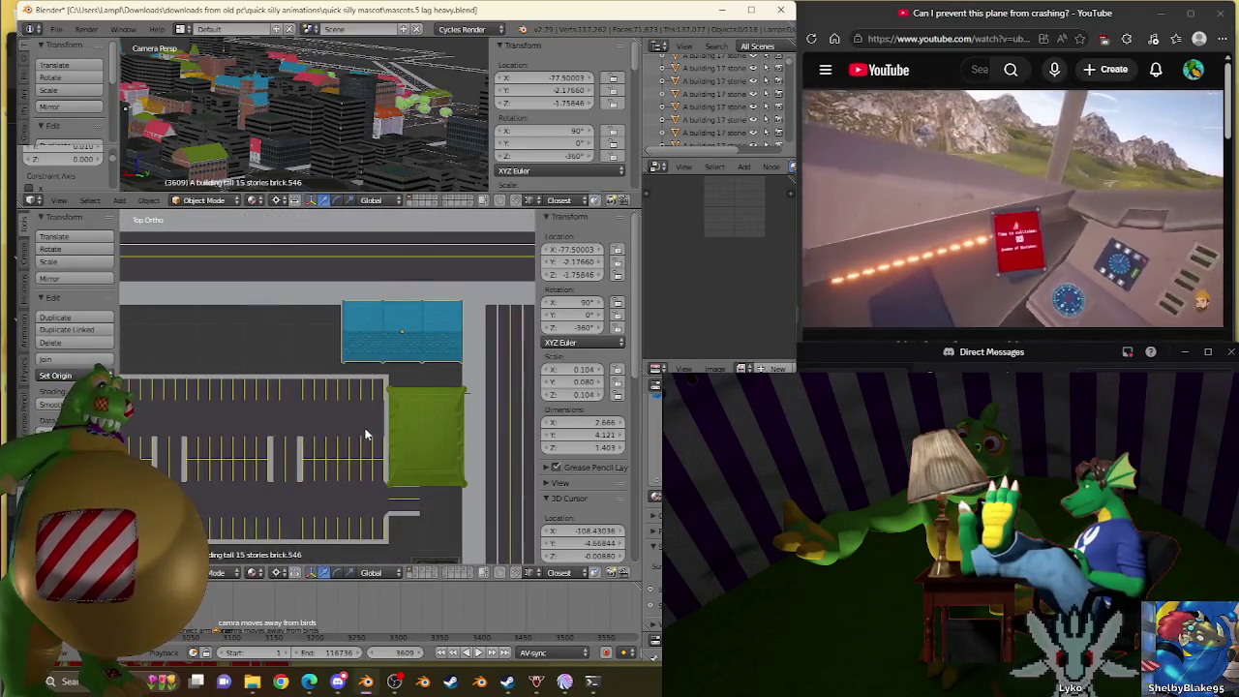
scroll(395, 433, down, 2)
scroll(387, 455, up, 3)
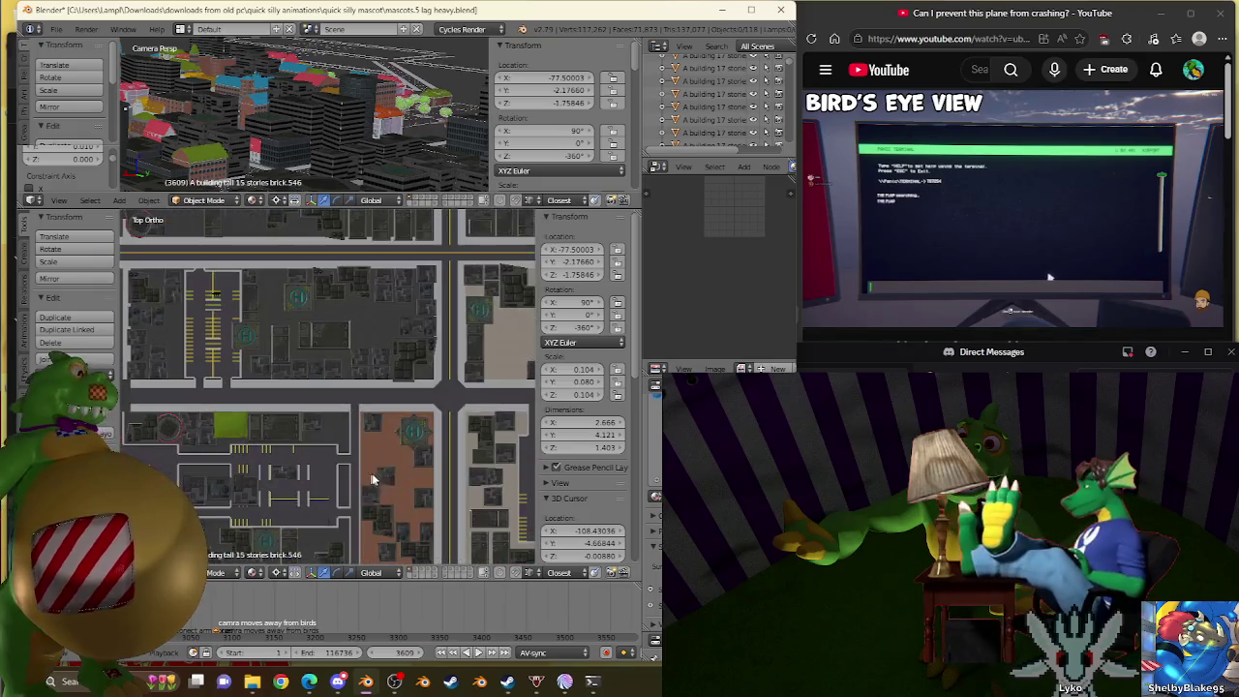
shift+middle_drag(440, 484, 435, 405)
scroll(434, 405, down, 2)
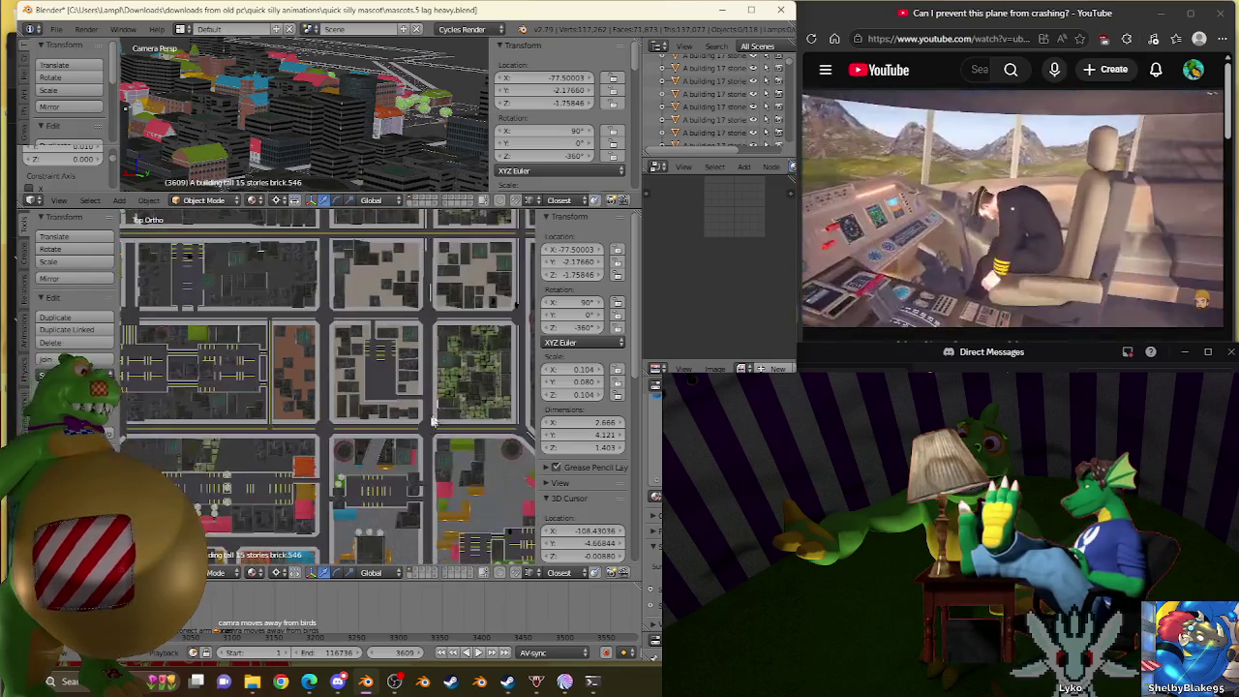
scroll(368, 508, up, 2)
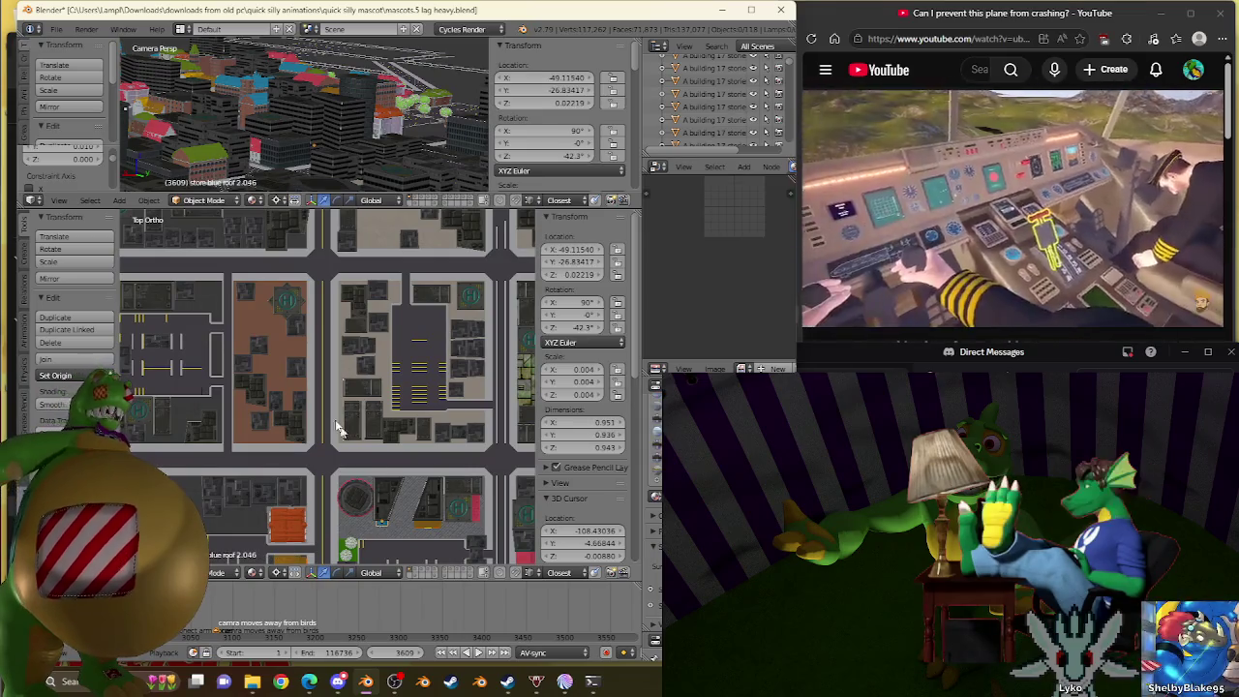
Set pivot to Individual Origins and fit the blue-roof store against the green-roof building.
right_click(356, 416)
shift+middle_drag(356, 424, 313, 184)
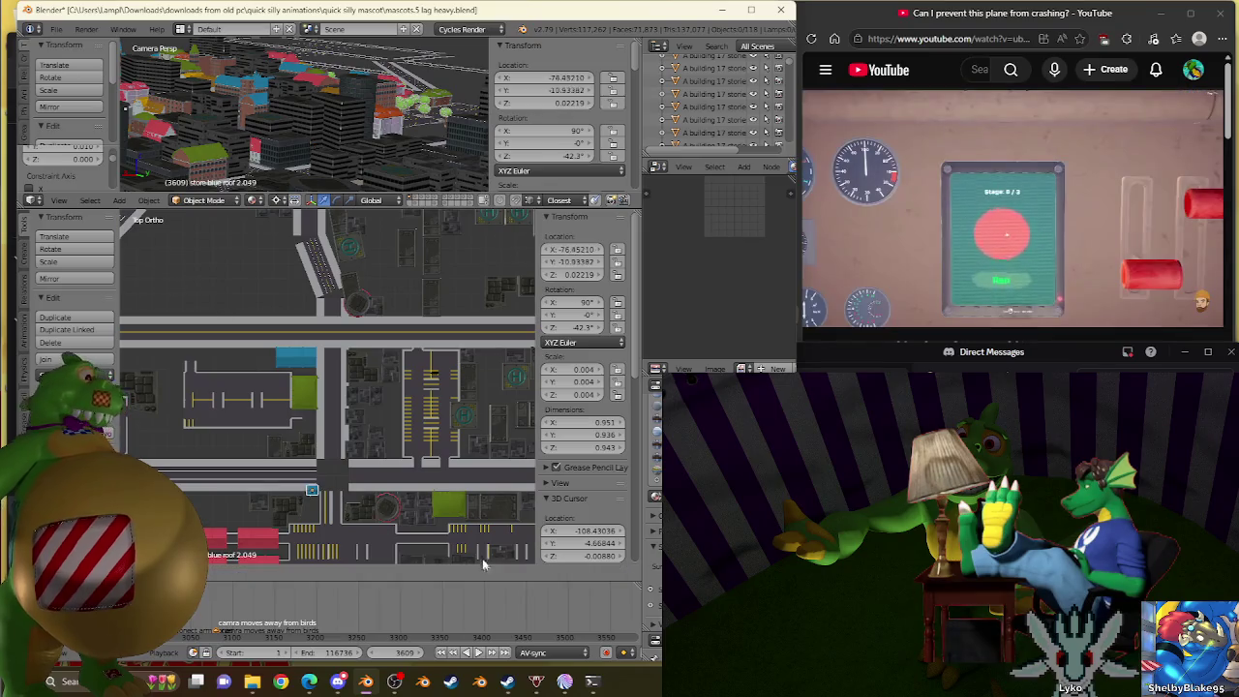
right_drag(487, 504, 360, 383)
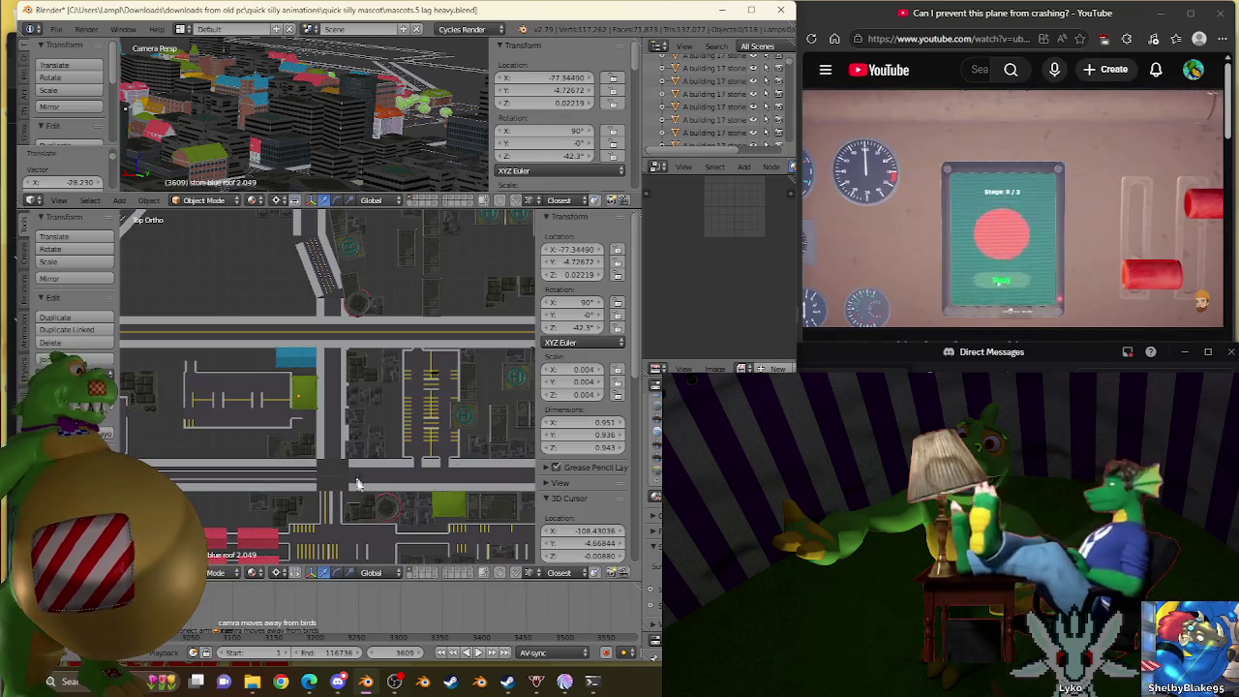
click(293, 530)
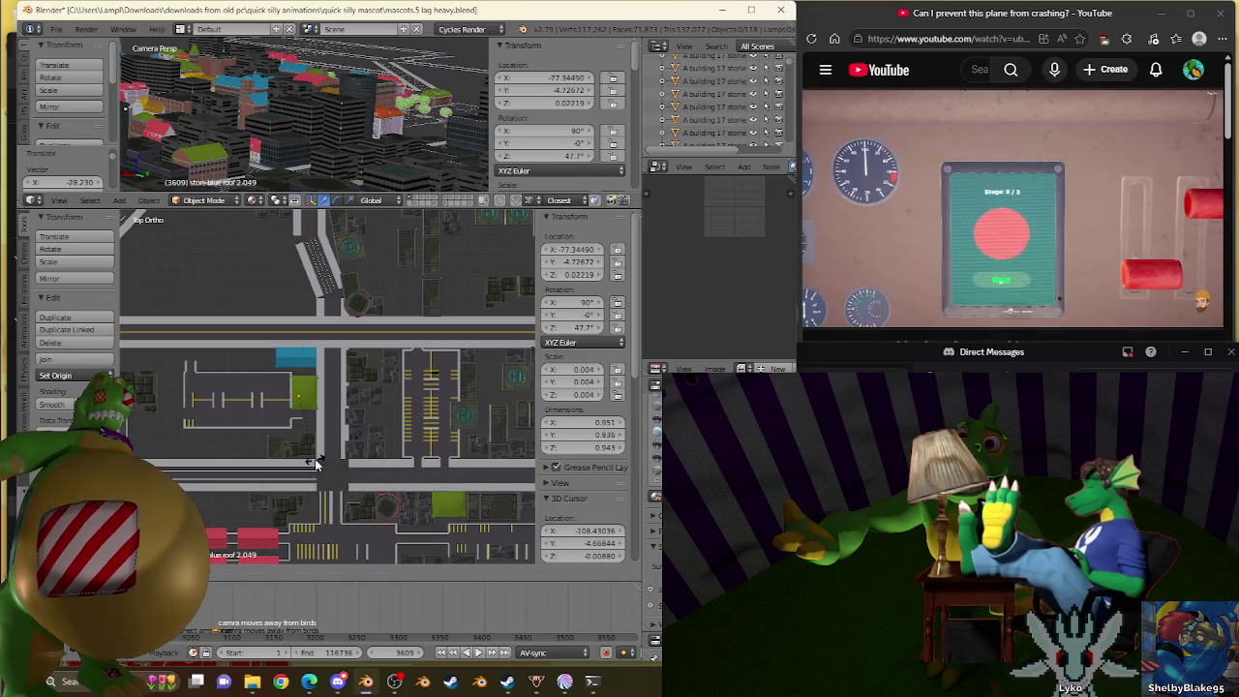
scroll(315, 463, up, 5)
scroll(261, 414, up, 2)
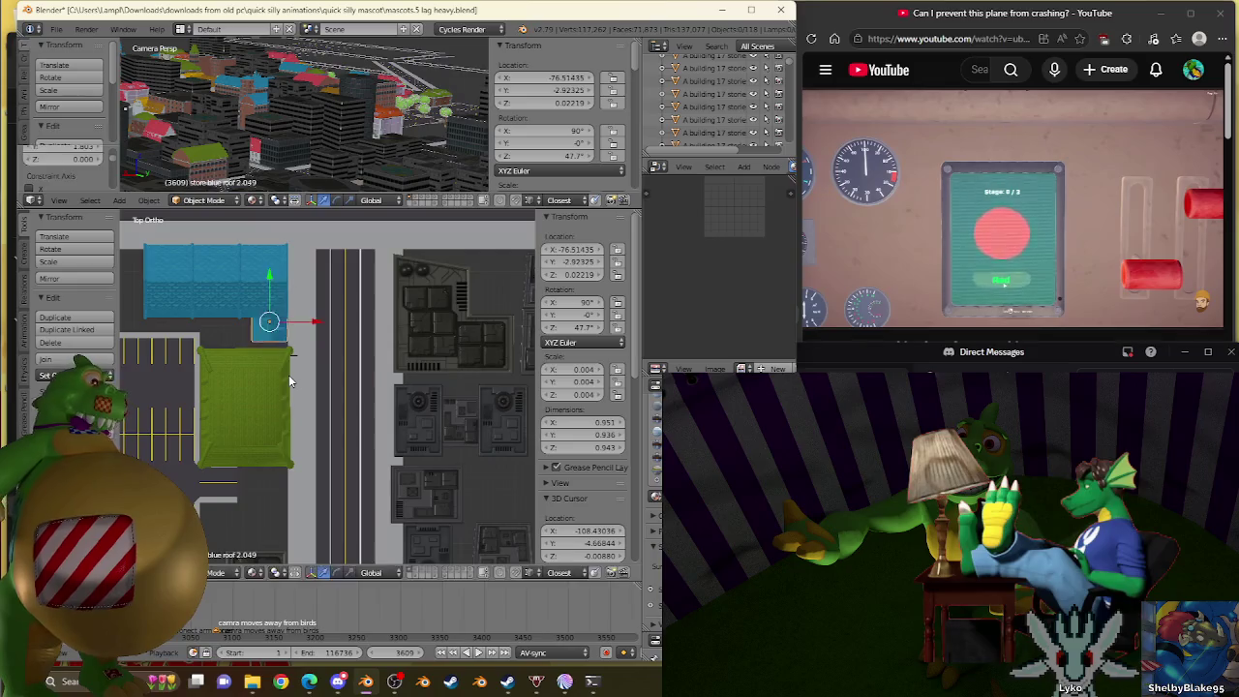
scroll(288, 375, up, 3)
scroll(289, 329, up, 2)
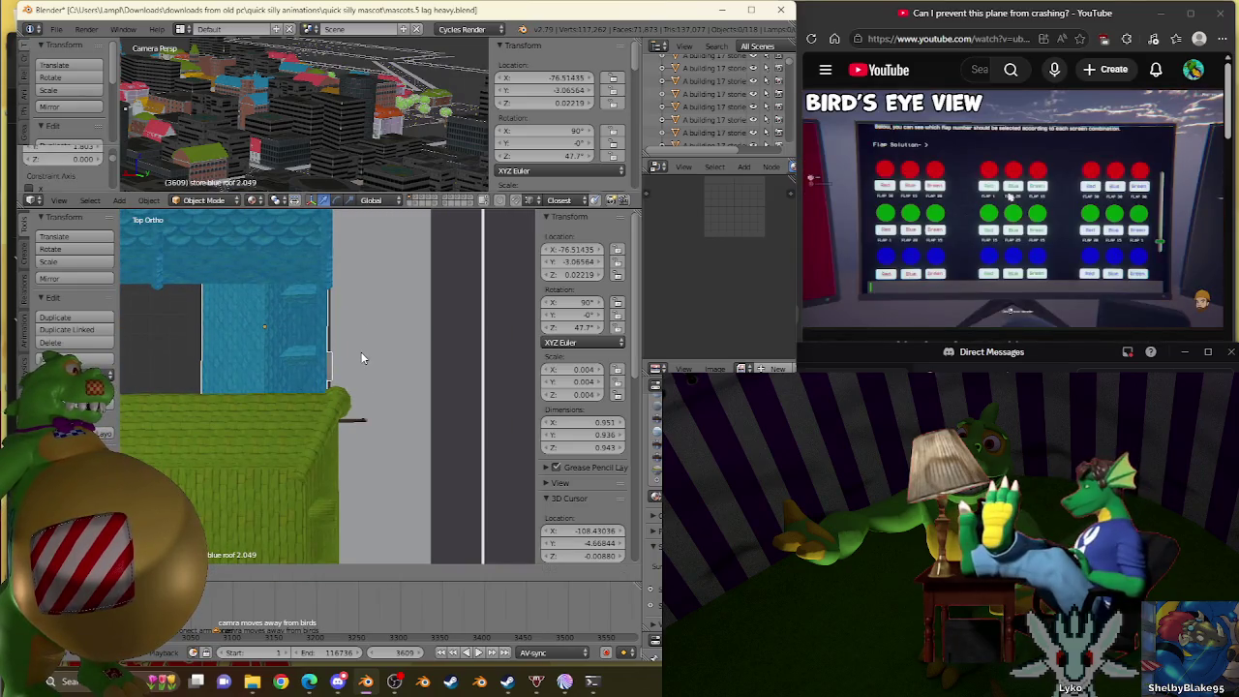
mouse_move(361, 358)
middle_down()
mouse_move(313, 418)
mouse_move(489, 198)
middle_up()
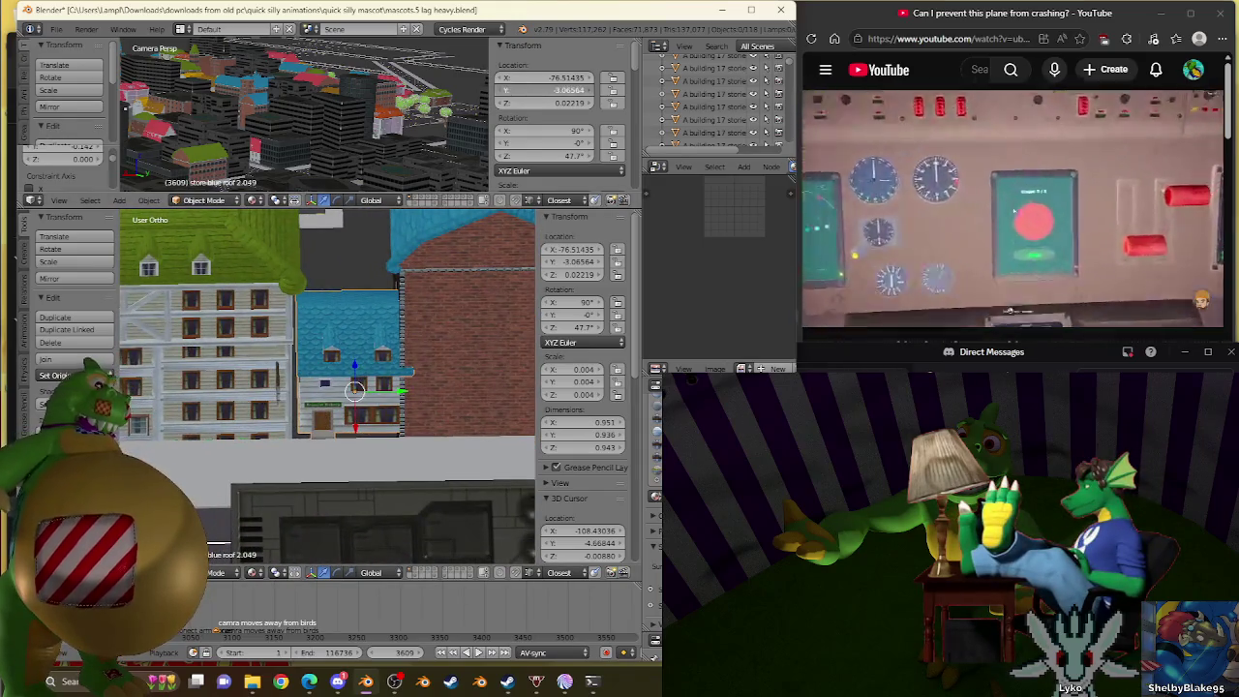
drag(402, 391, 392, 391)
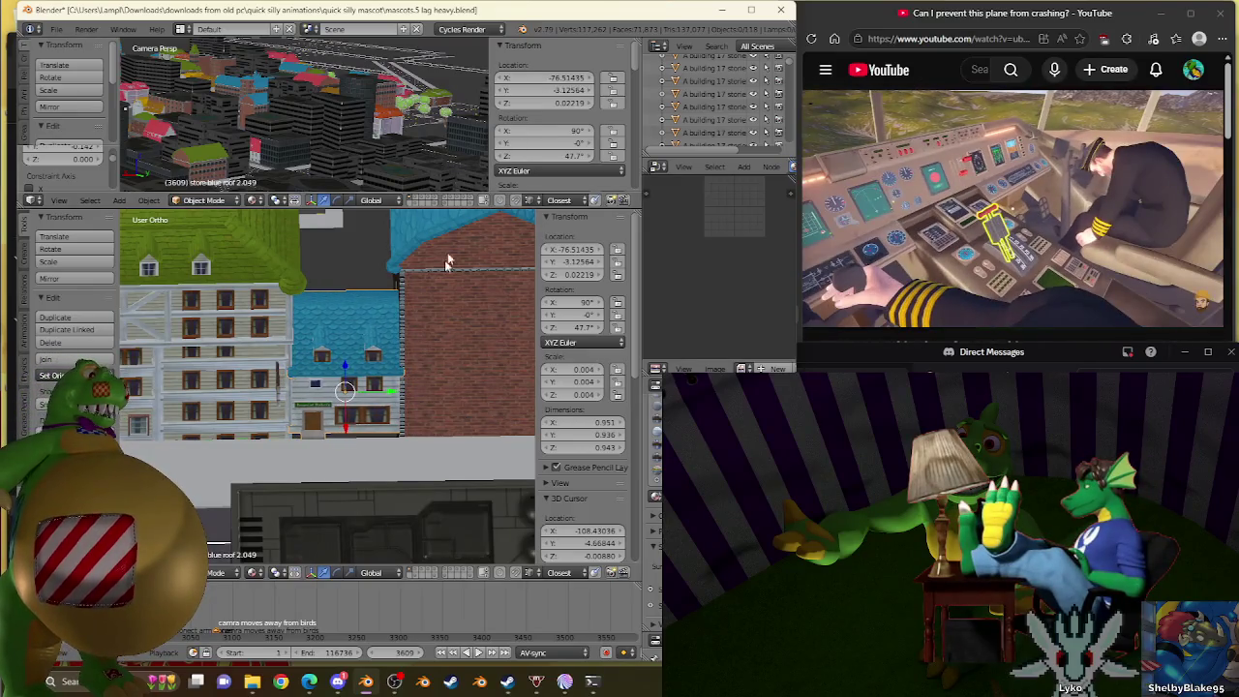
Check the layout from an overhead angle, return to top view, and select road Circle.001.
middle_drag(444, 259, 464, 344)
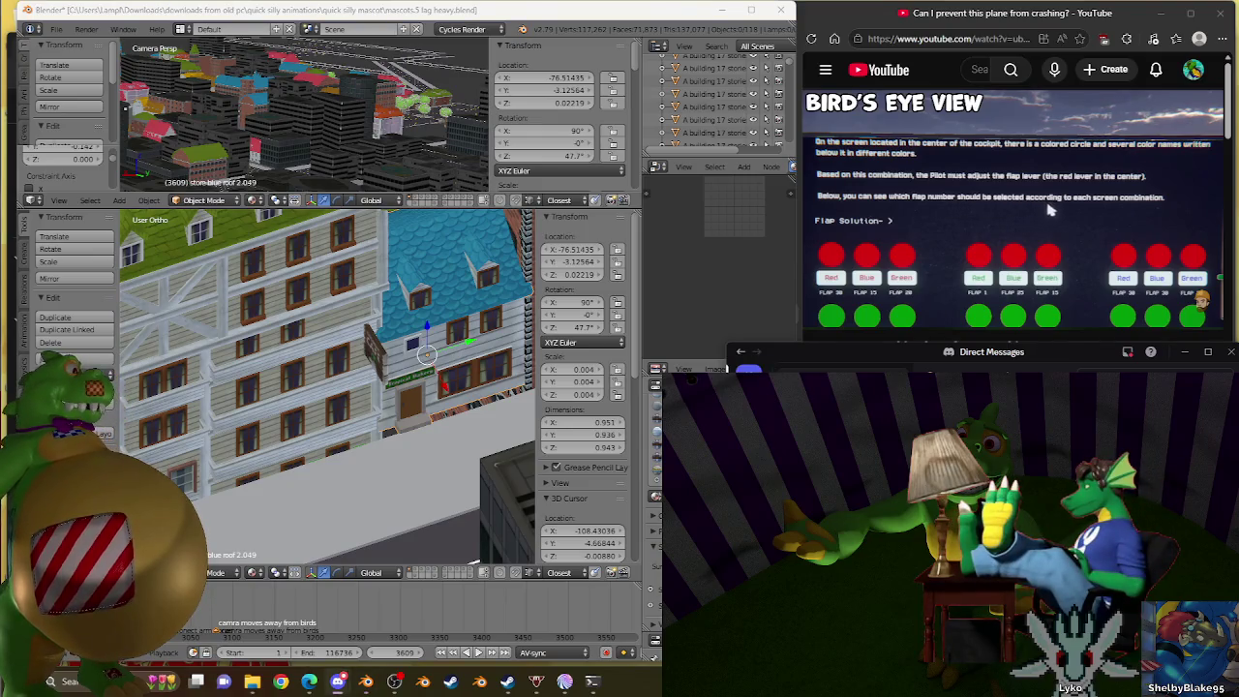
mouse_move(368, 339)
middle_down()
mouse_move(376, 396)
mouse_move(365, 369)
middle_up()
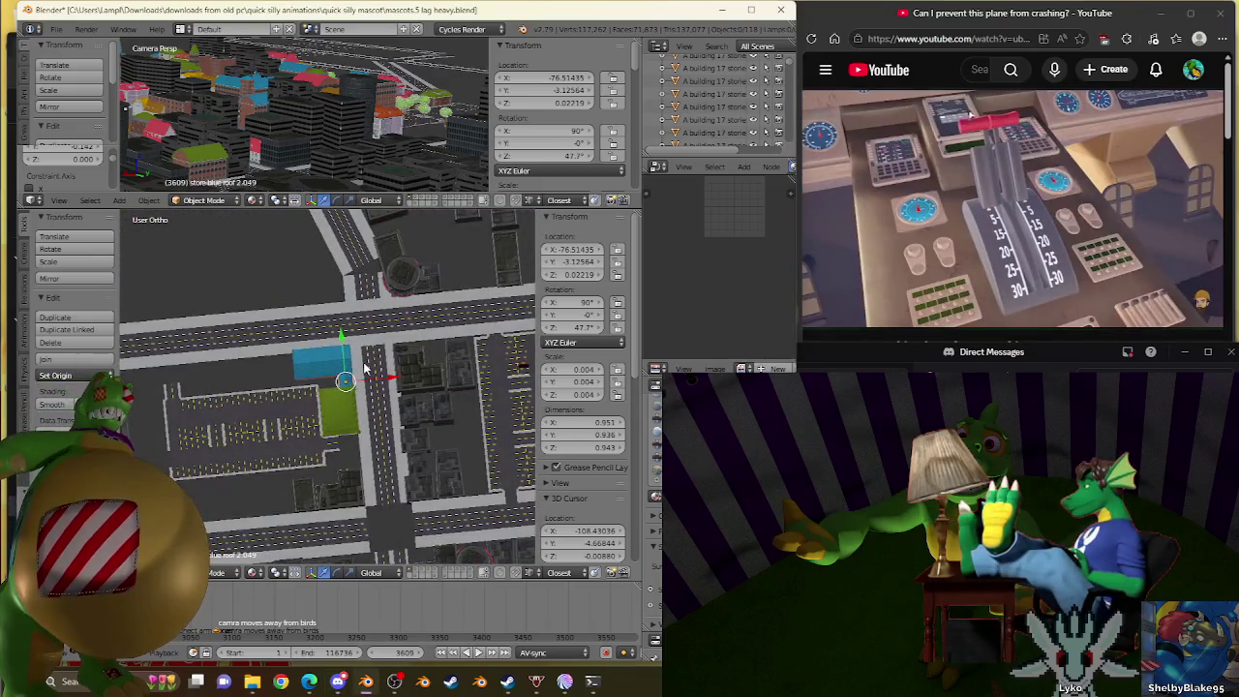
key(KP_7)
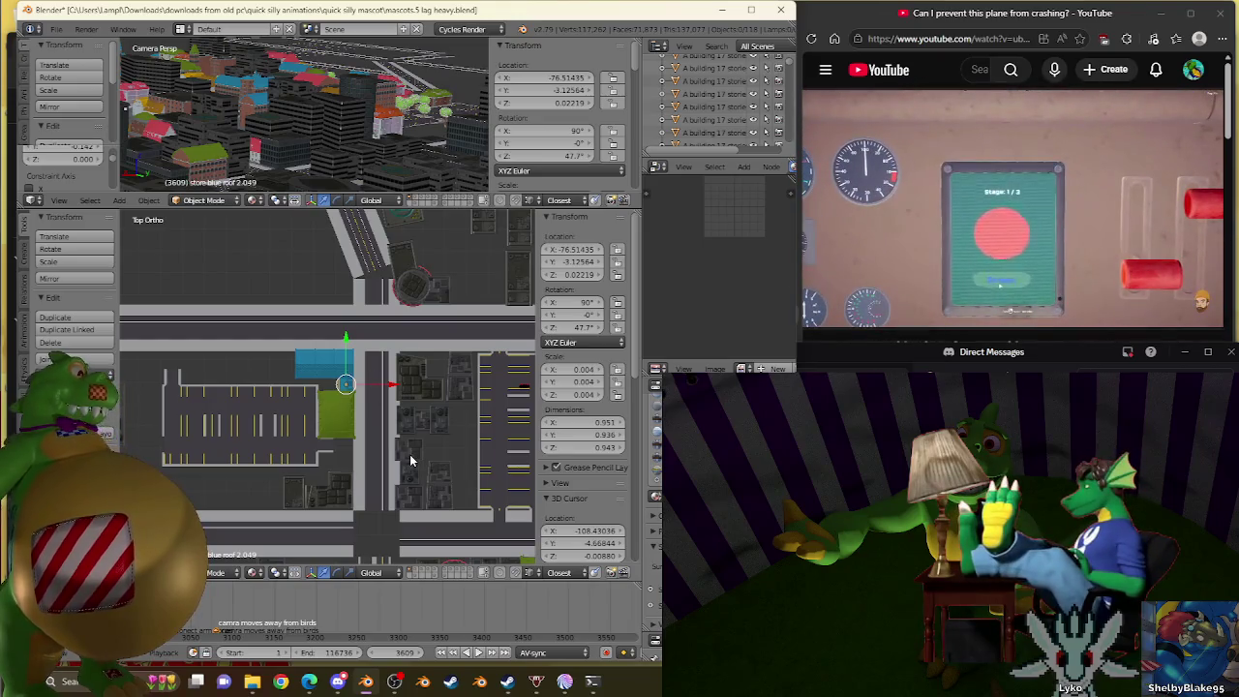
scroll(412, 457, down, 3)
scroll(389, 404, up, 4)
right_click(386, 350)
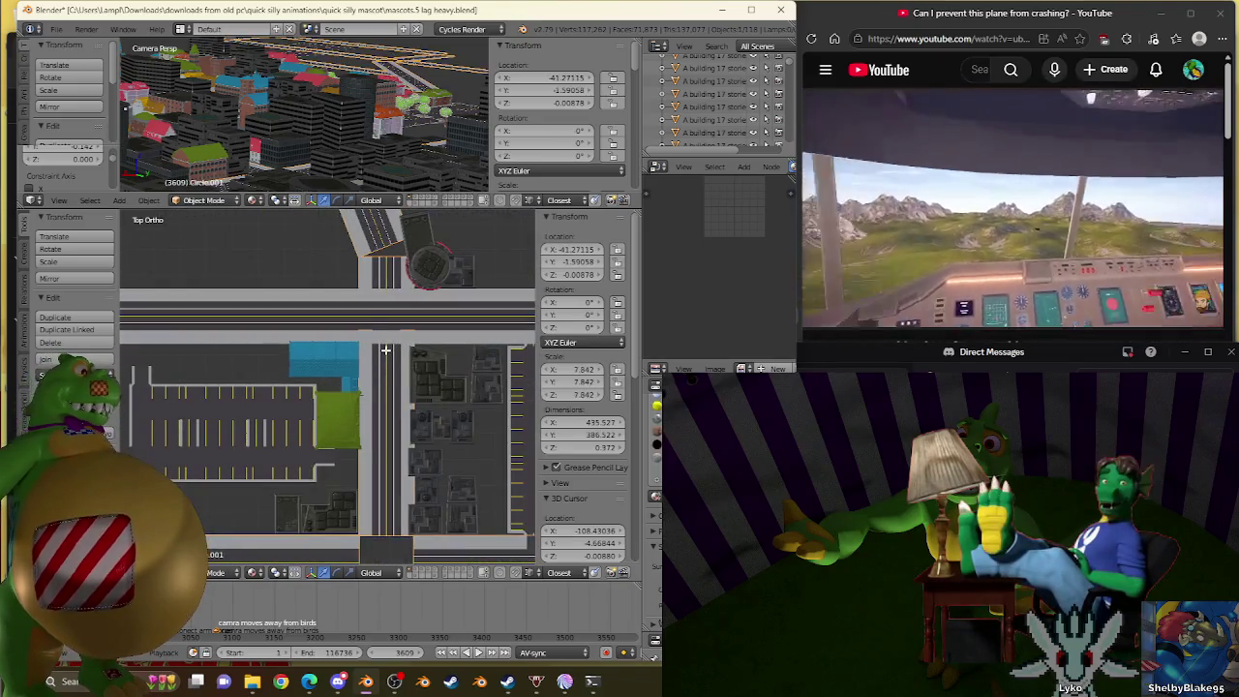
Enter Edit Mode on road mesh Circle.001 and pick vertices where the two roads meet.
key(Tab)
scroll(306, 418, up, 3)
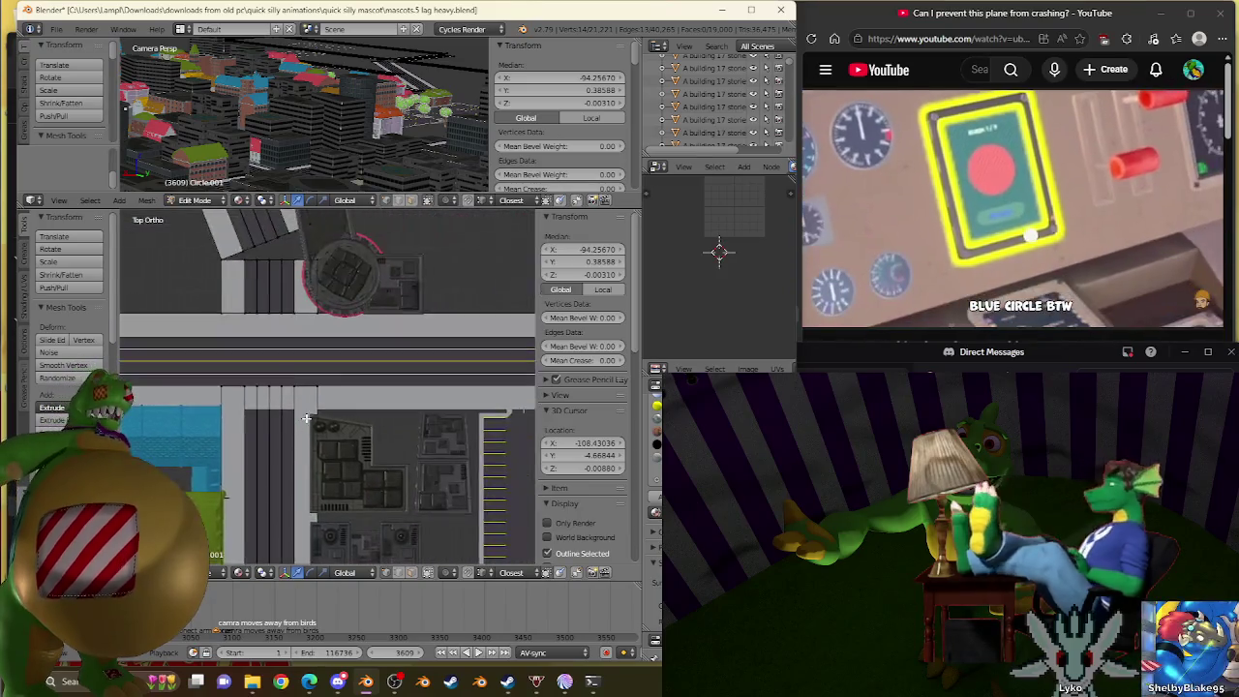
scroll(306, 418, down, 3)
scroll(376, 406, up, 3)
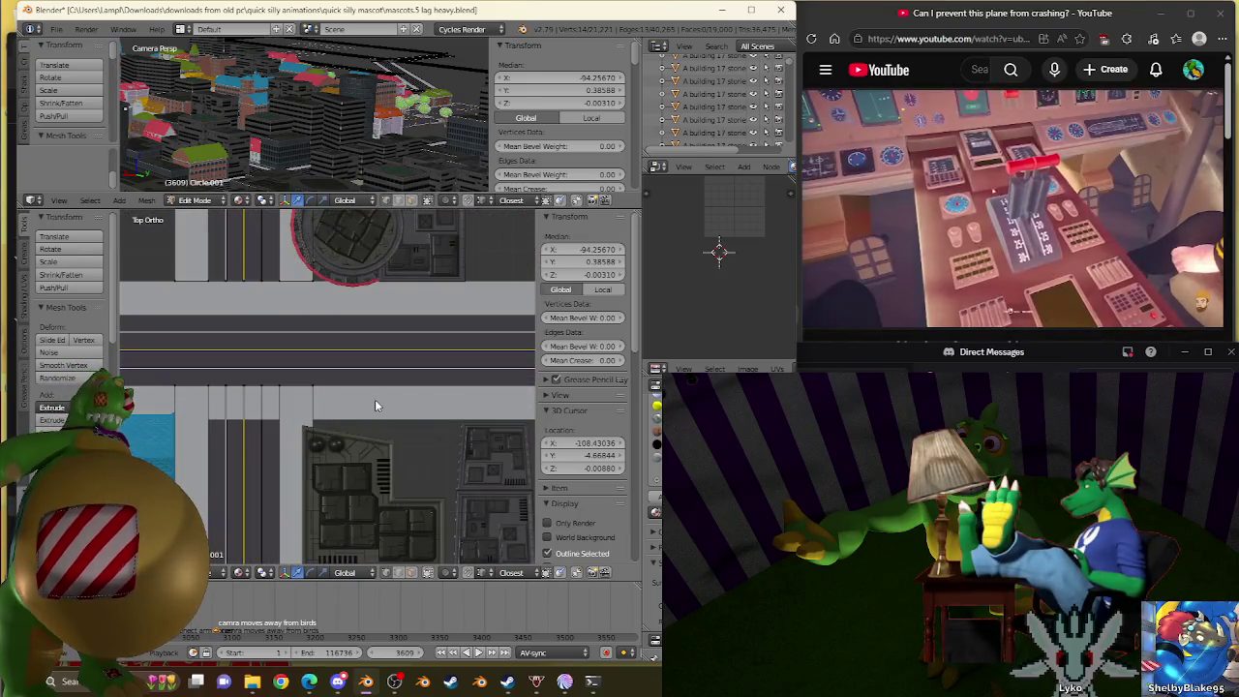
right_click(377, 406)
scroll(349, 402, down, 3)
scroll(331, 396, up, 3)
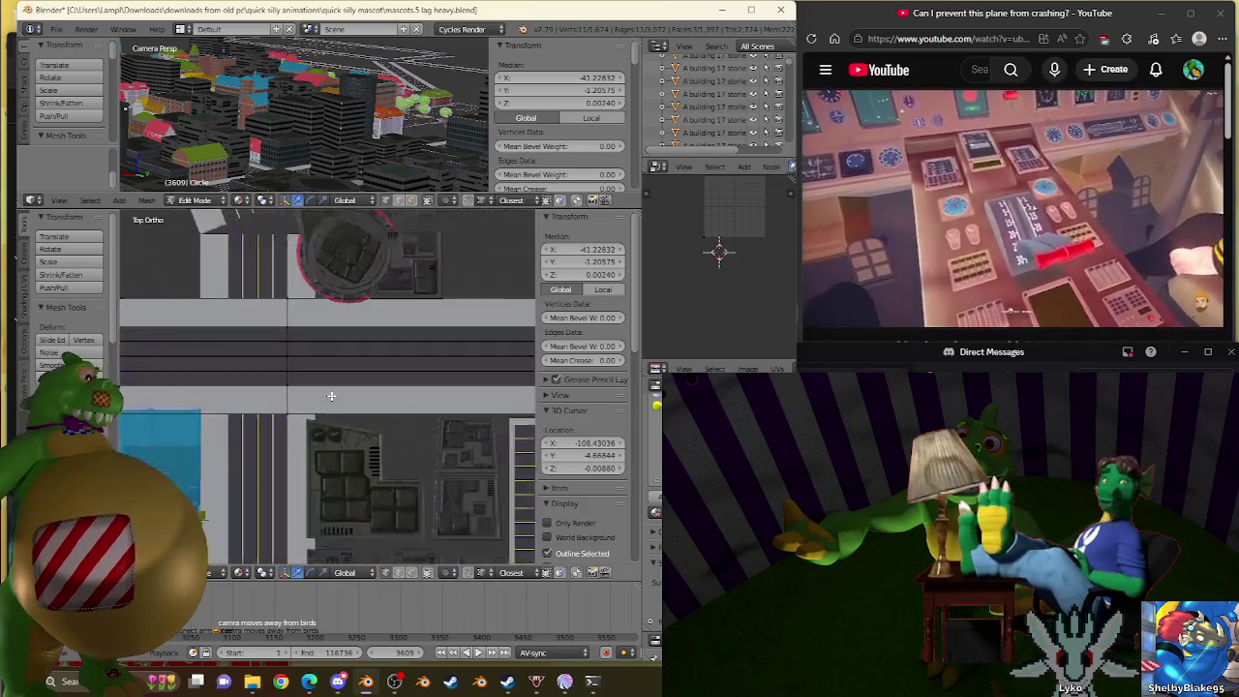
right_click(279, 420)
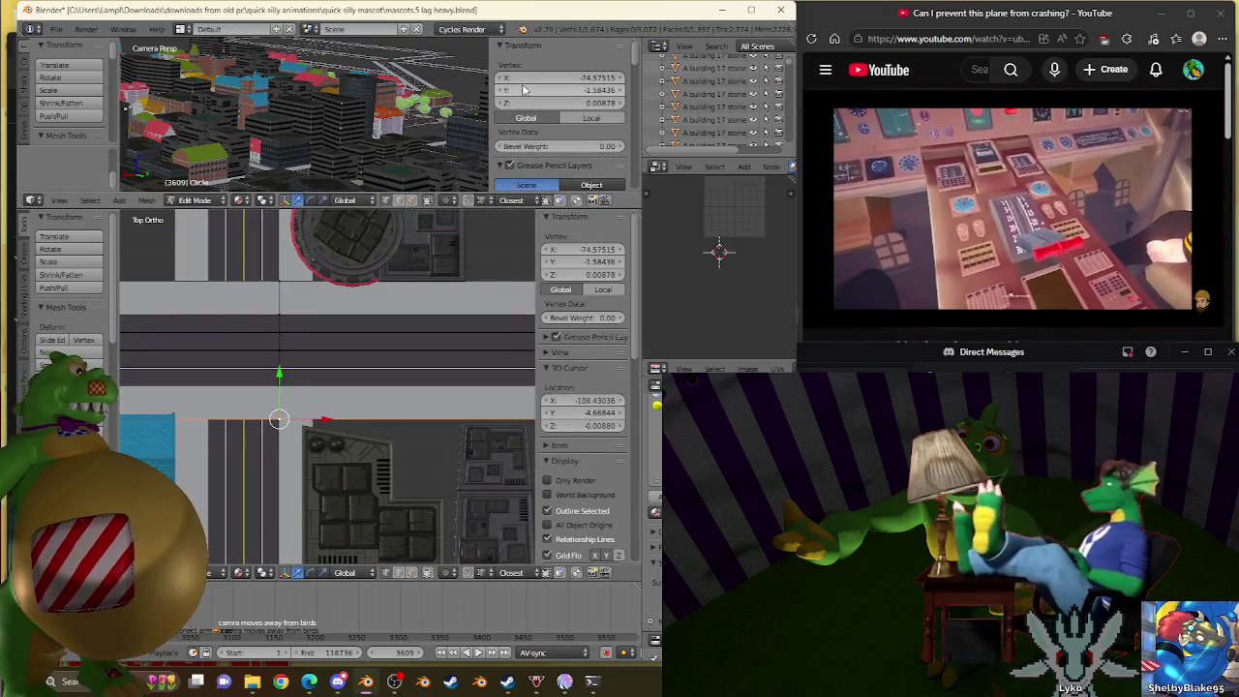
key(Tab)
right_click(286, 457)
key(Tab)
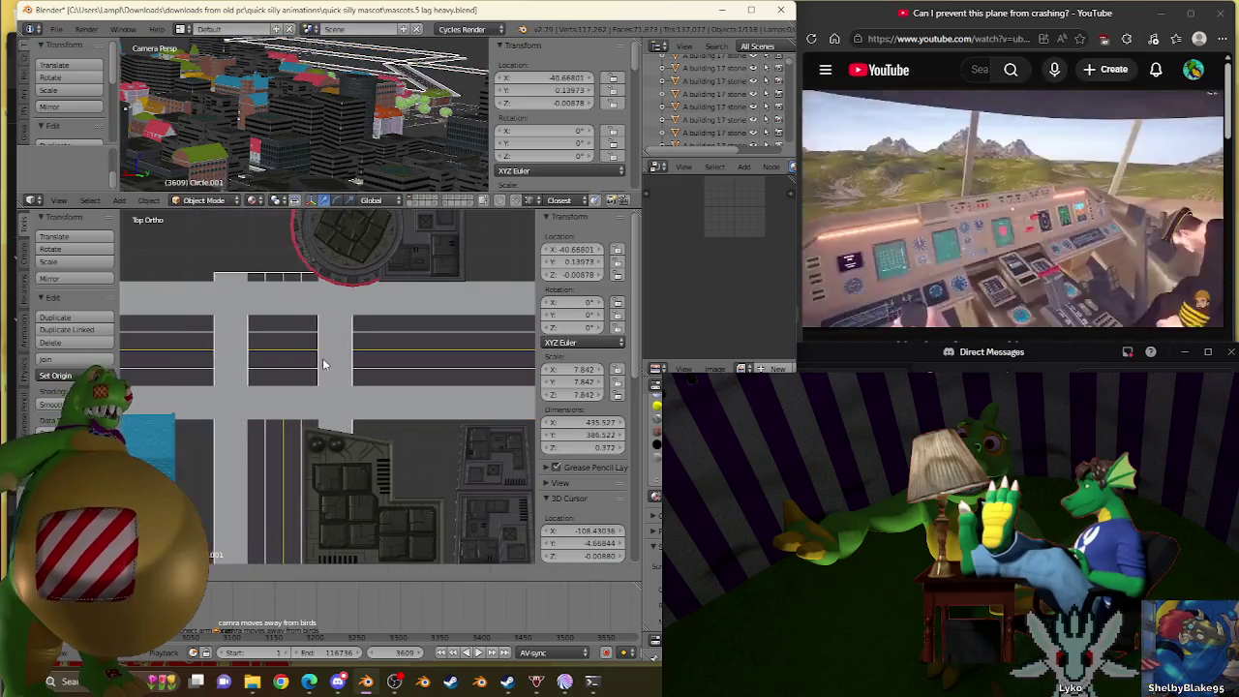
right_click(312, 385)
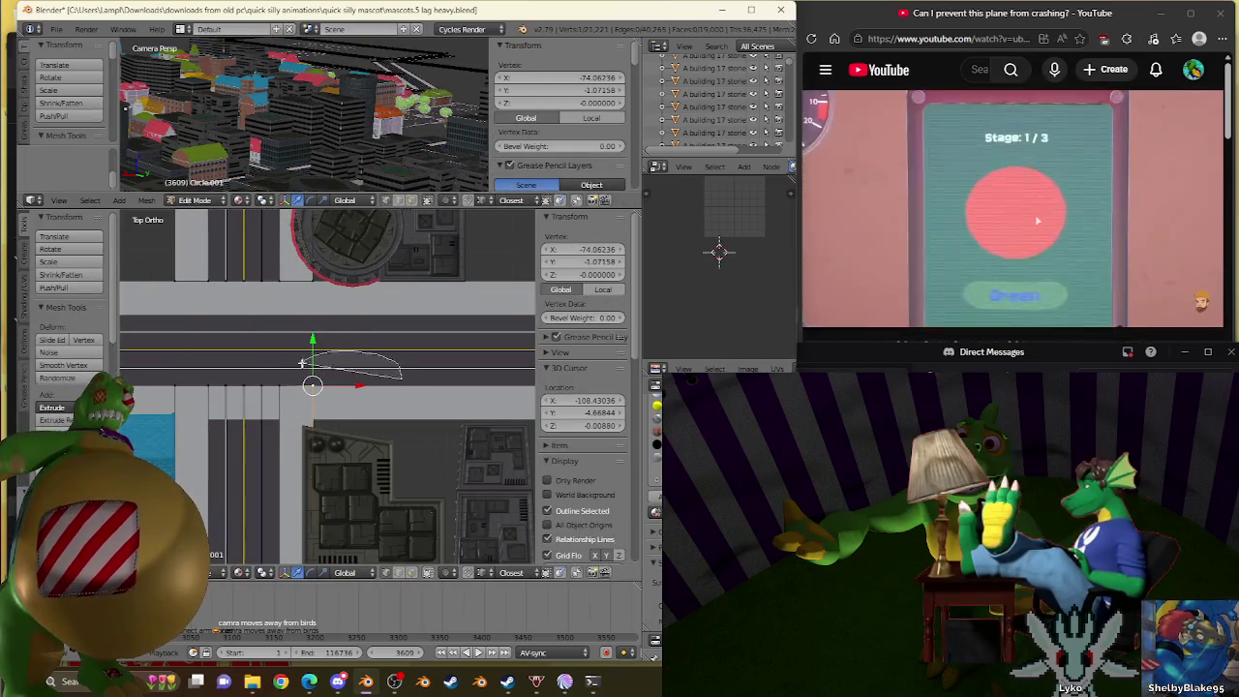
shift+right_click(312, 385)
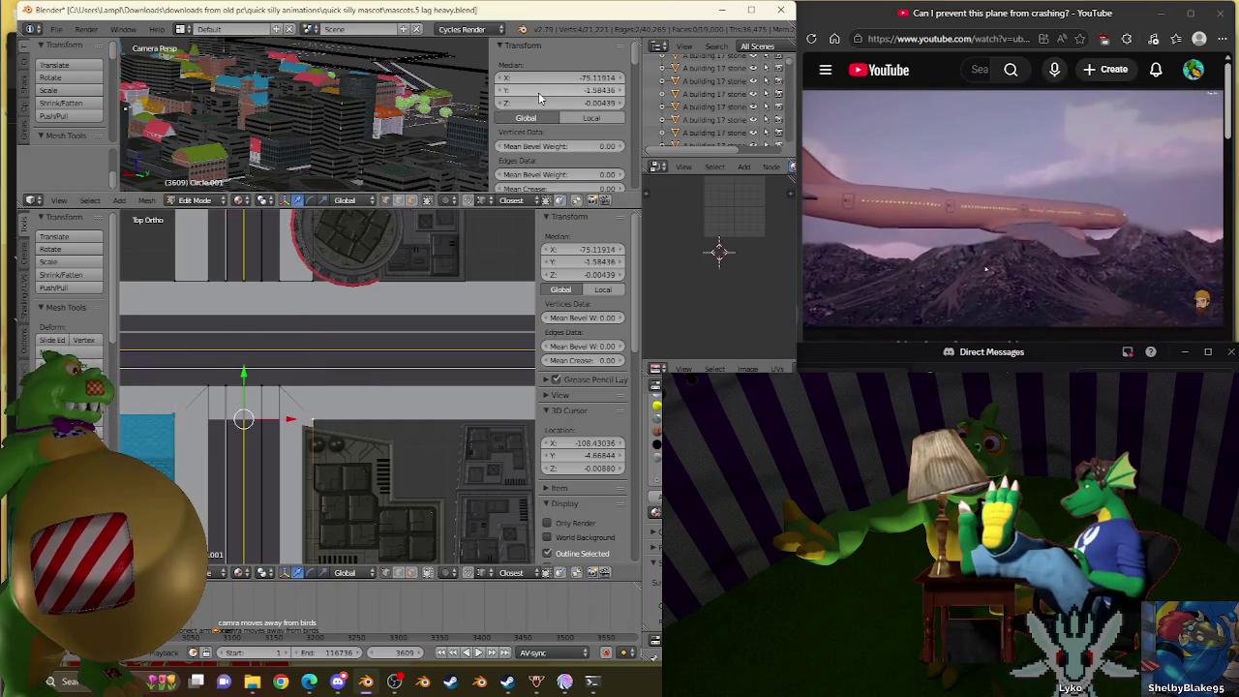
Select the road-edge vertices at the intersection, toggling between Object and Edit Mode.
scroll(450, 315, up, 3)
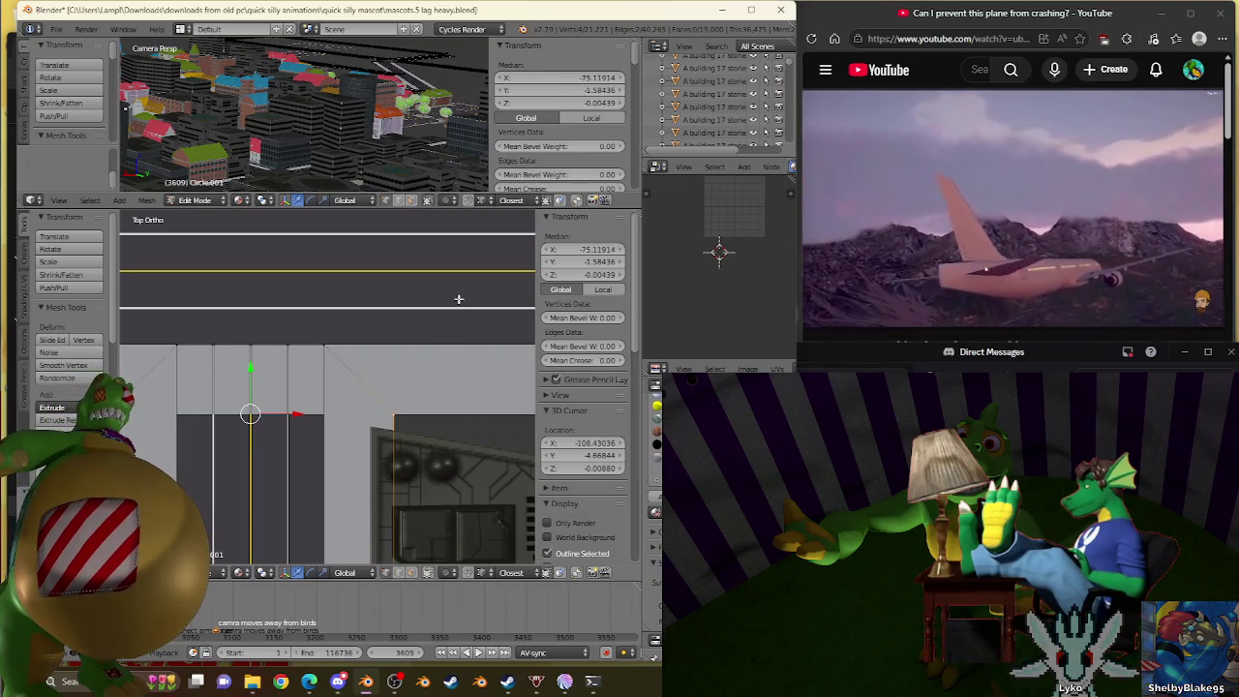
shift+scroll(459, 299, up, 1)
shift+scroll(451, 325, up, 3)
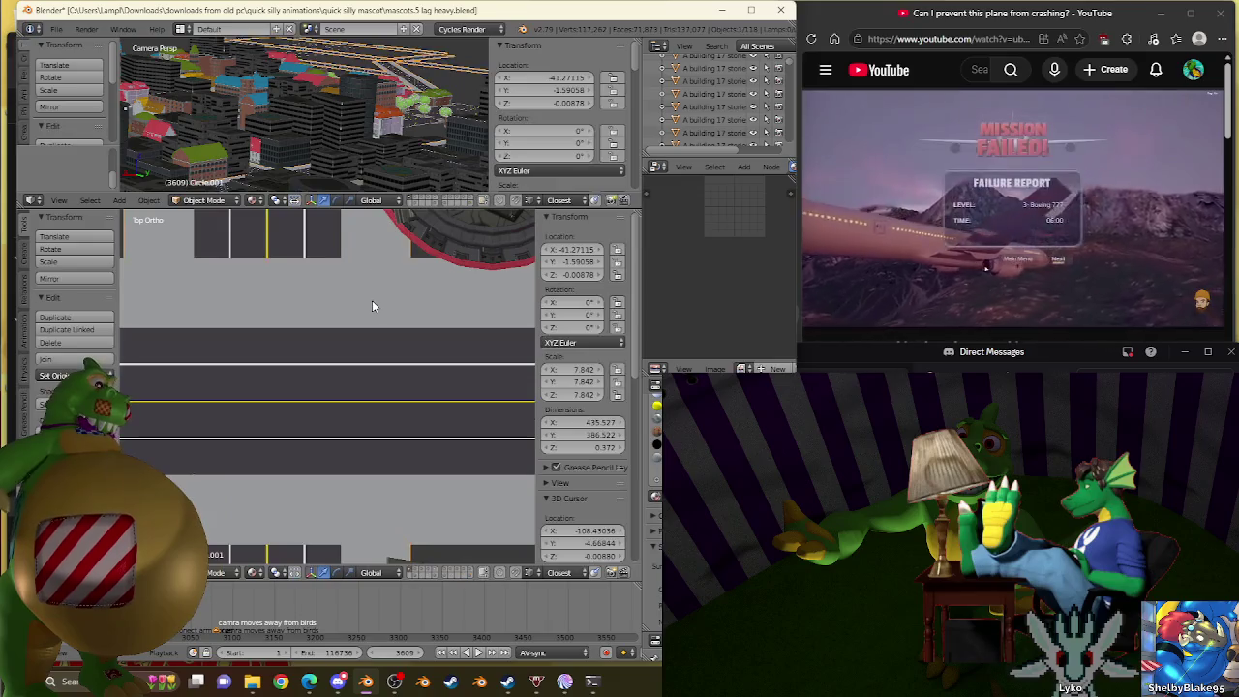
right_click(371, 301)
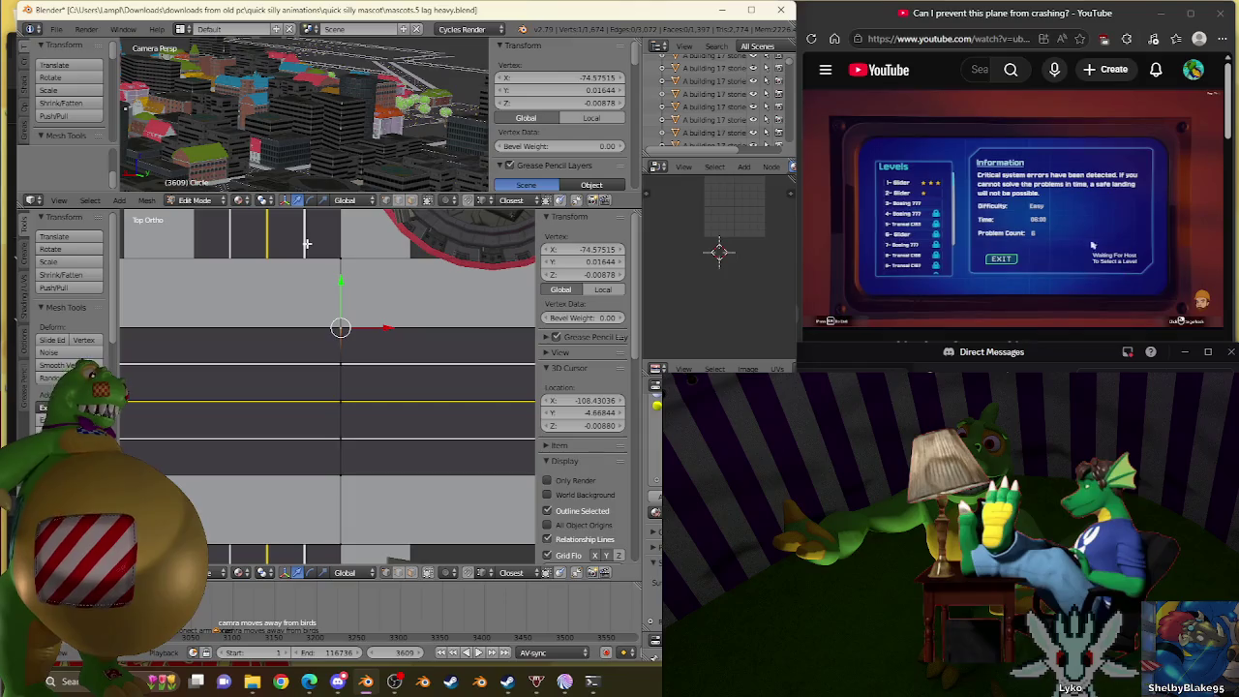
key(Tab)
key(Tab)
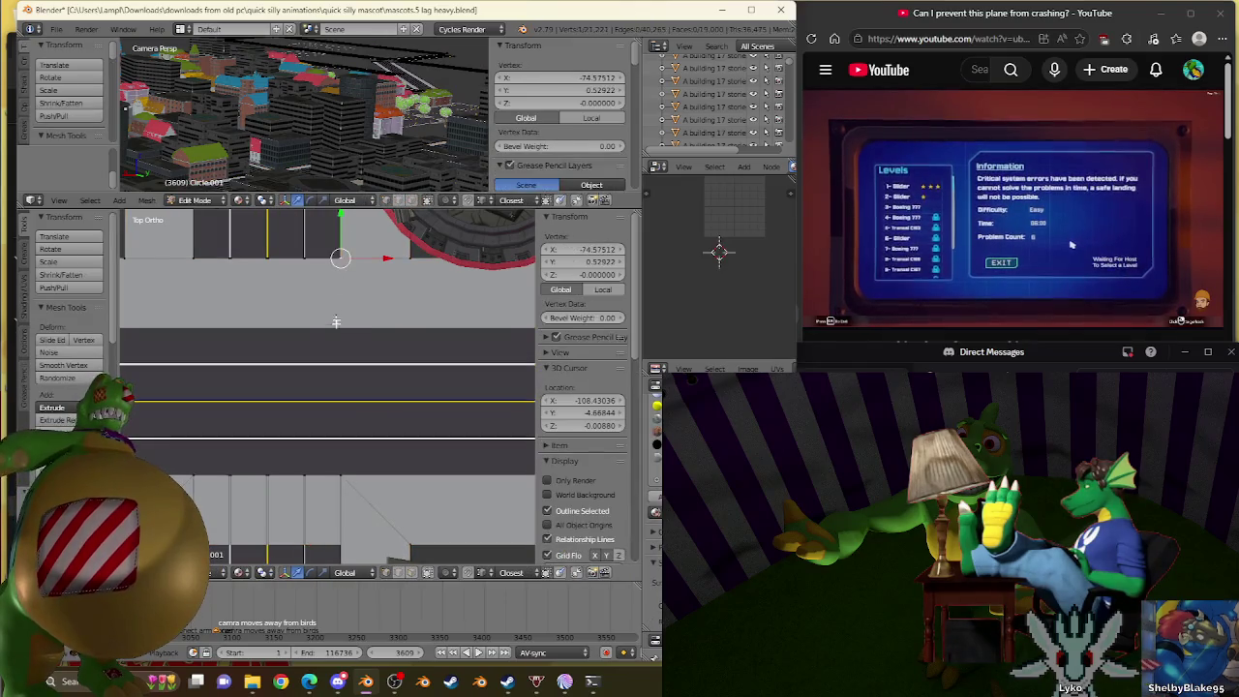
ctrl+drag(278, 212, 160, 266)
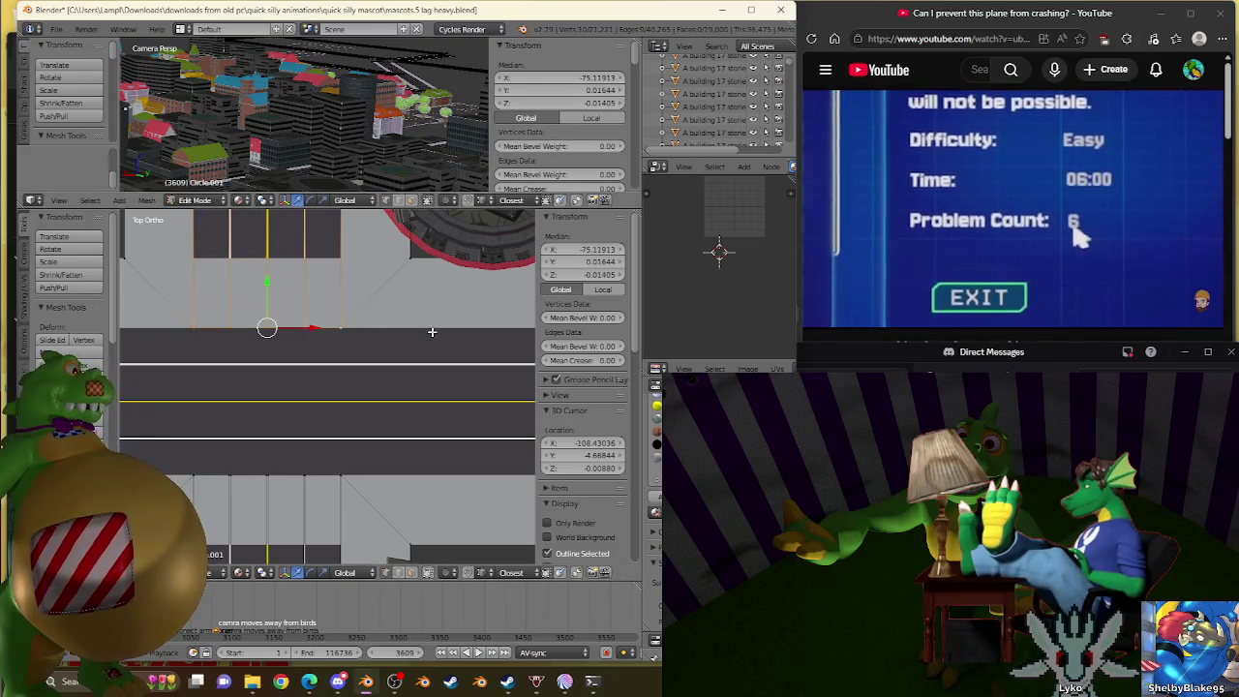
scroll(431, 332, down, 2)
key(Tab)
scroll(410, 383, up, 2)
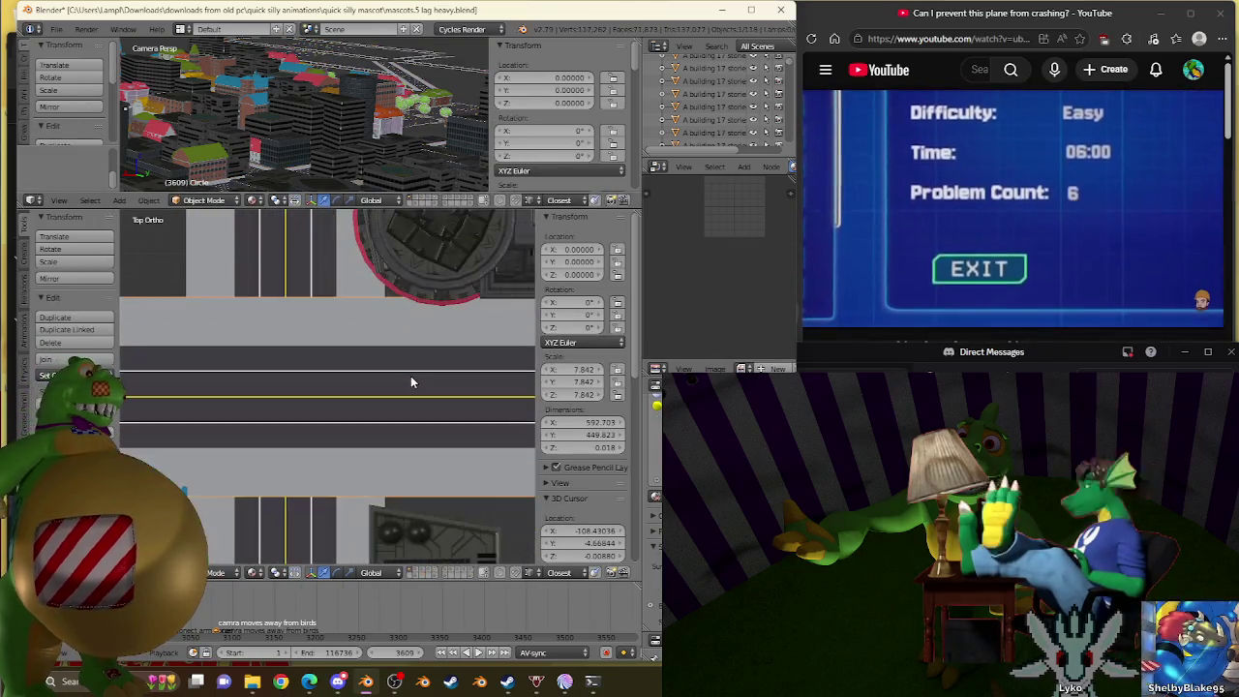
key(Tab)
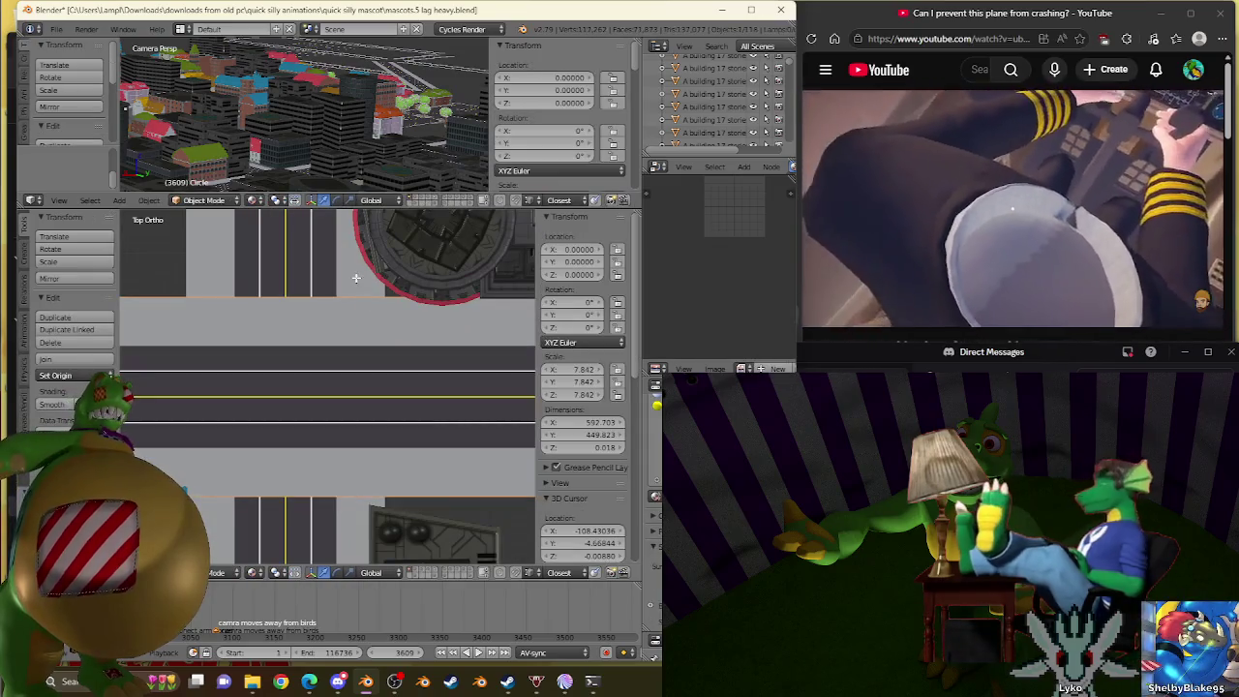
scroll(251, 407, down, 5)
scroll(250, 408, up, 5)
key(Tab)
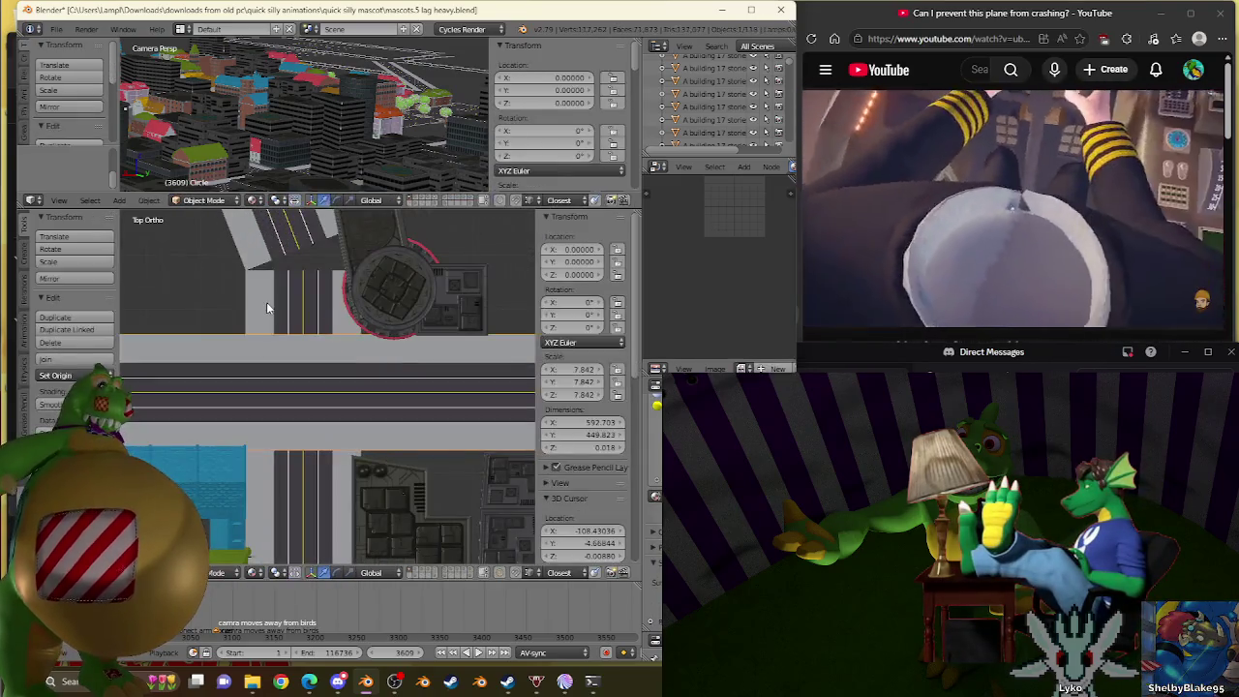
key(Tab)
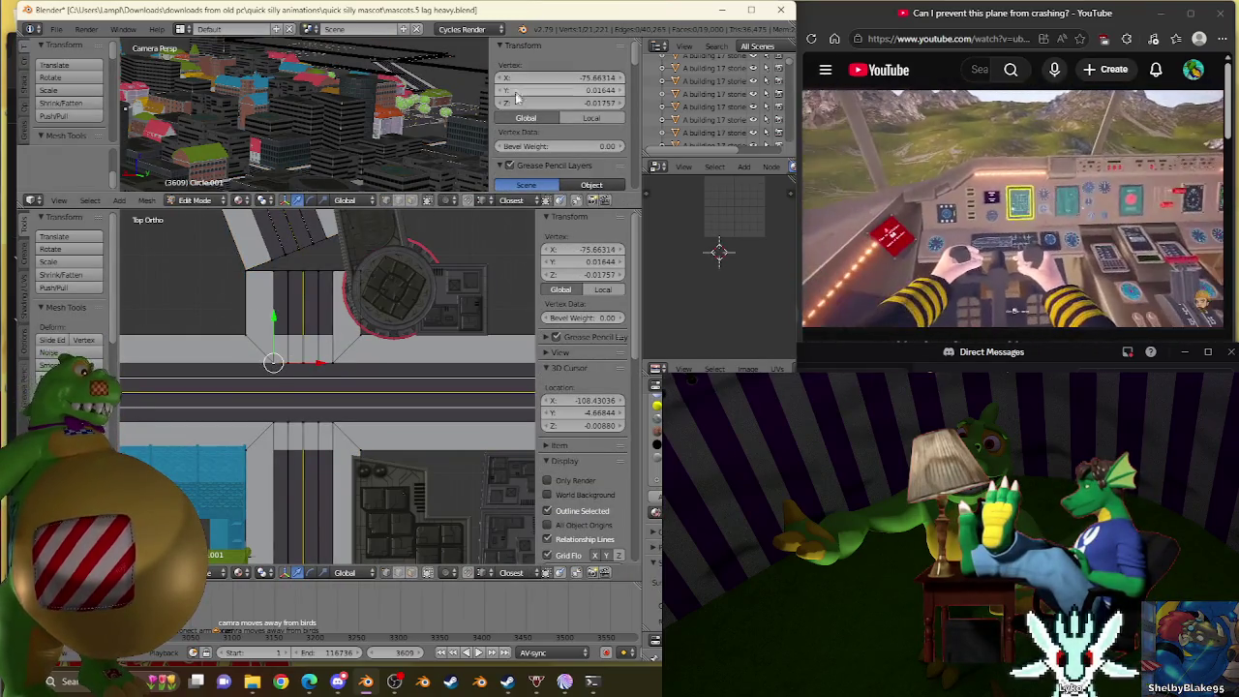
Select the connected road strip and slide its edges onto the vertical street's intersection.
key(g)
scroll(291, 387, down, 3)
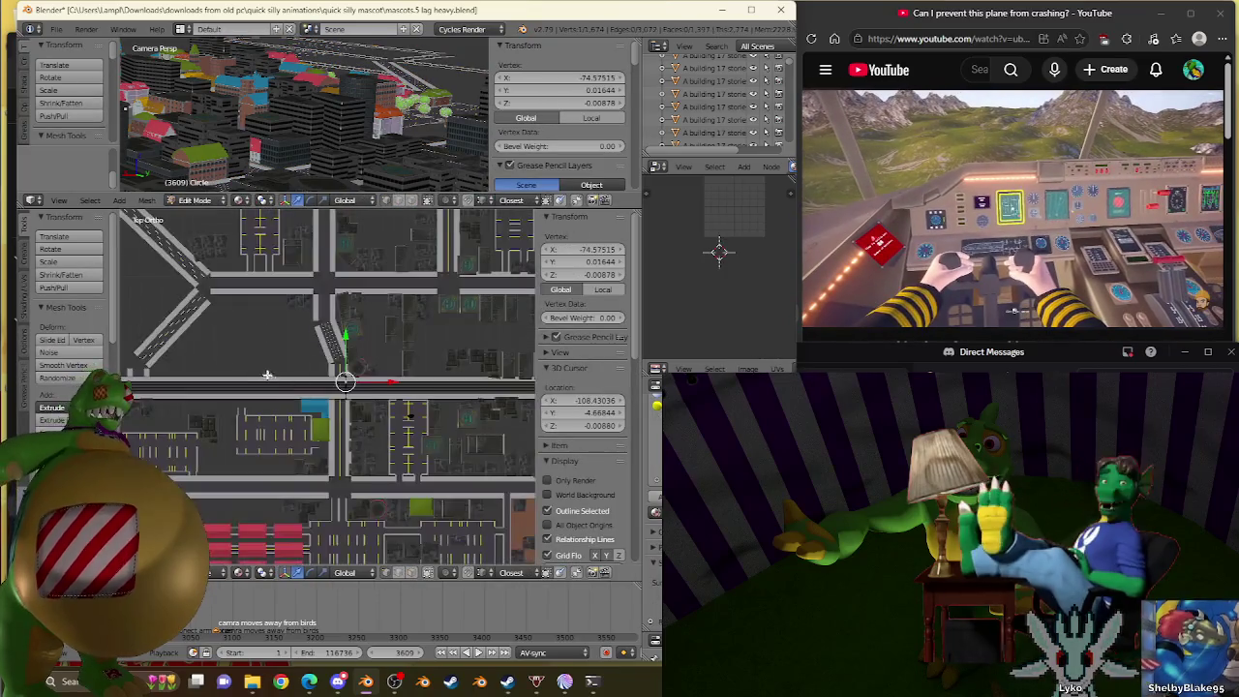
scroll(266, 374, down, 3)
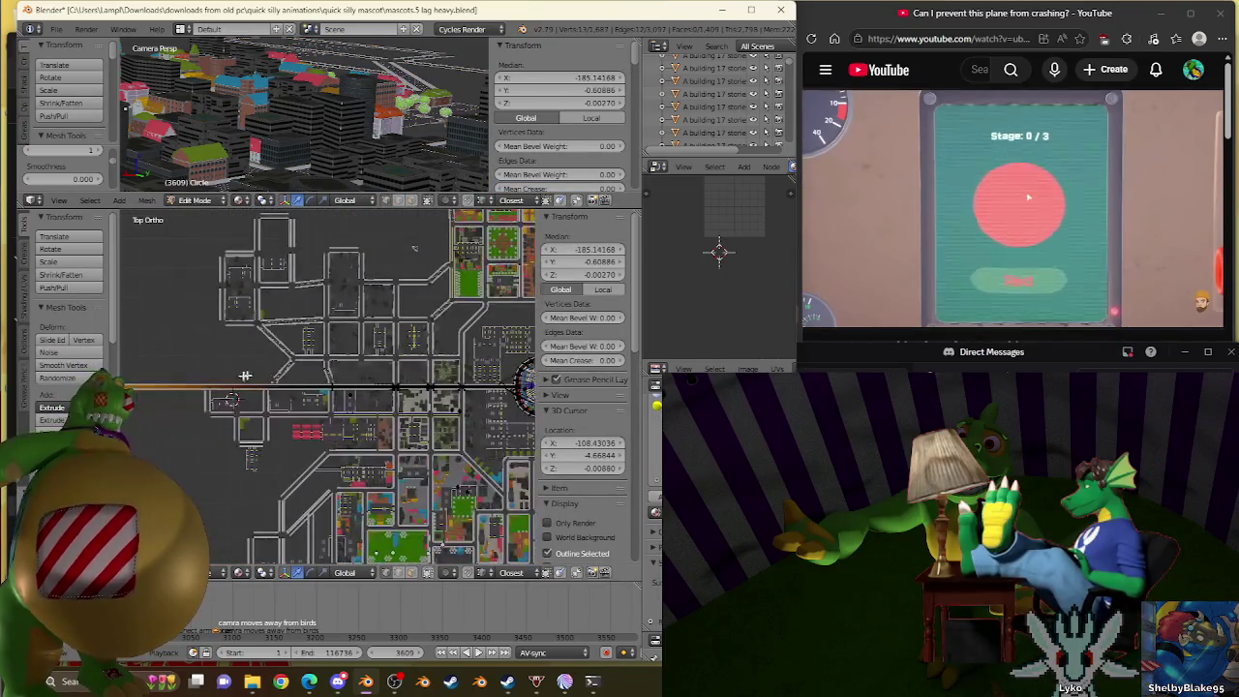
key(a)
key(KP_Decimal)
shift+middle_drag(307, 381, 322, 356)
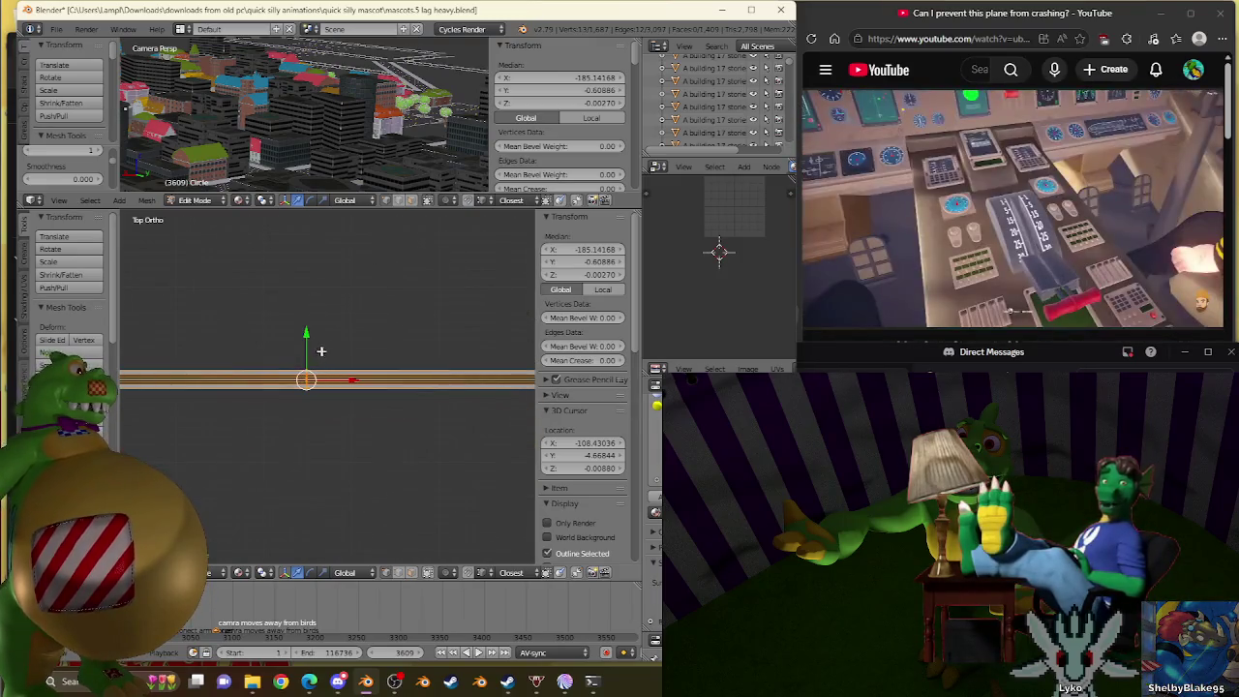
Select the road face at the street crossing to bring up its deletion options.
scroll(324, 354, up, 2)
scroll(367, 312, up, 2)
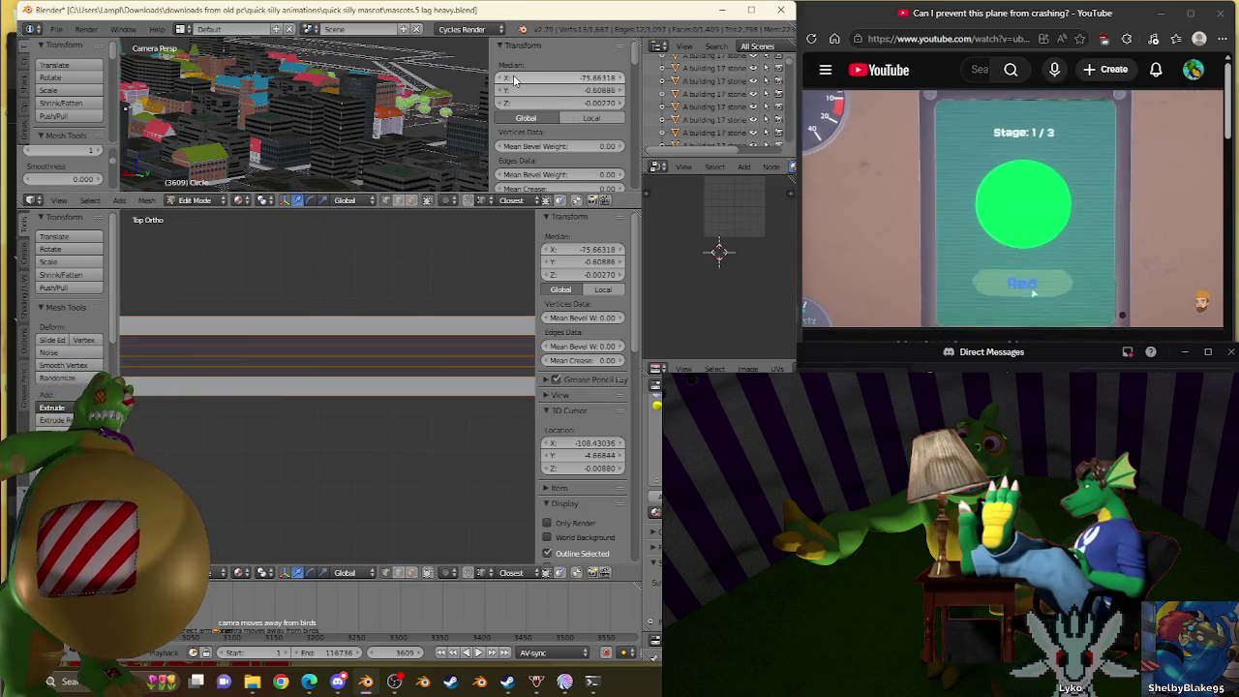
scroll(402, 328, down, 3)
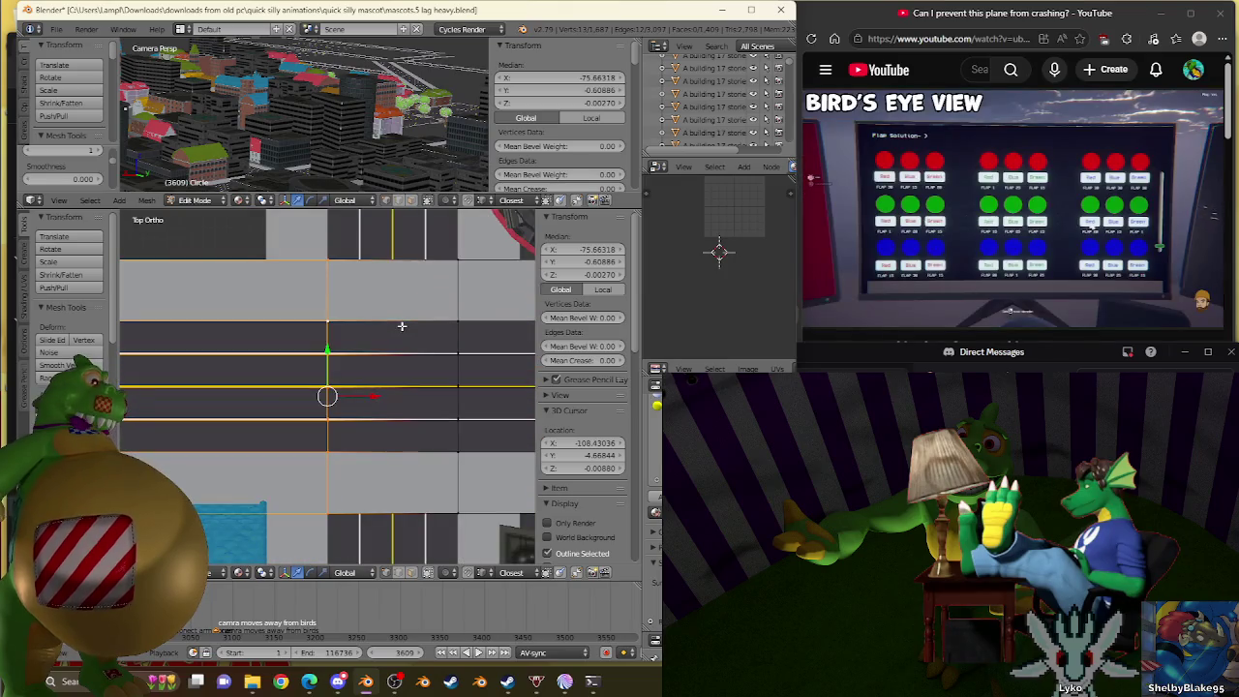
scroll(402, 326, down, 3)
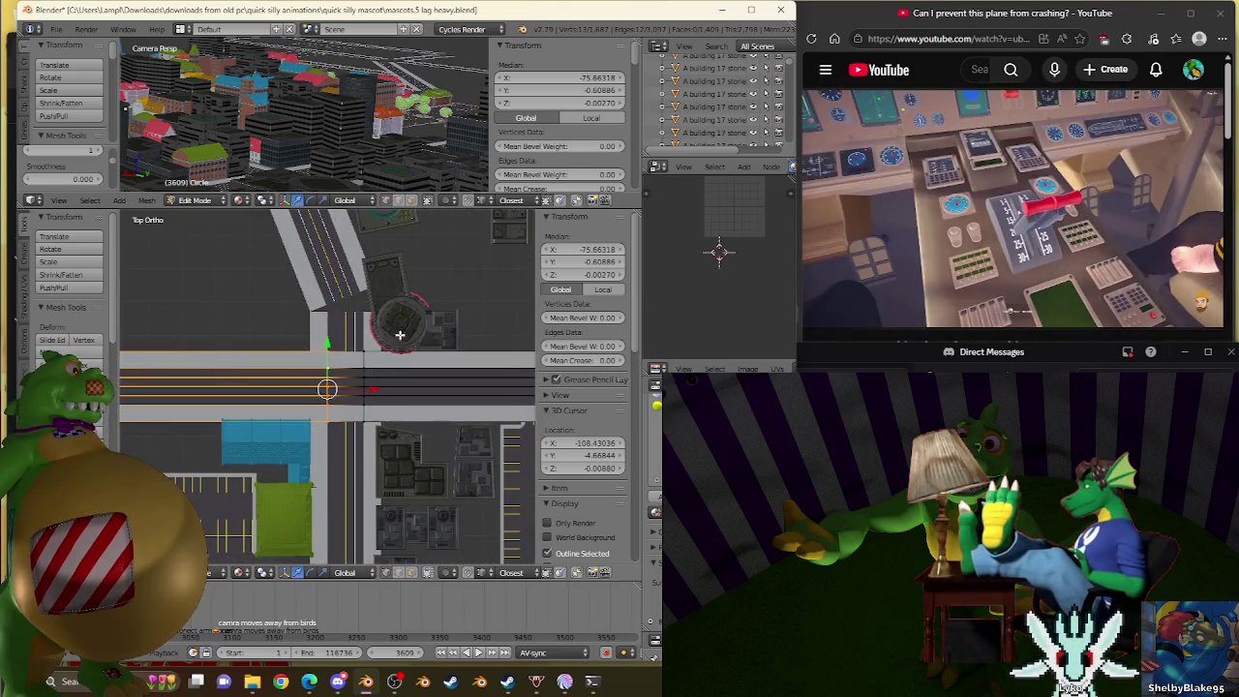
scroll(400, 333, up, 3)
right_click(376, 326)
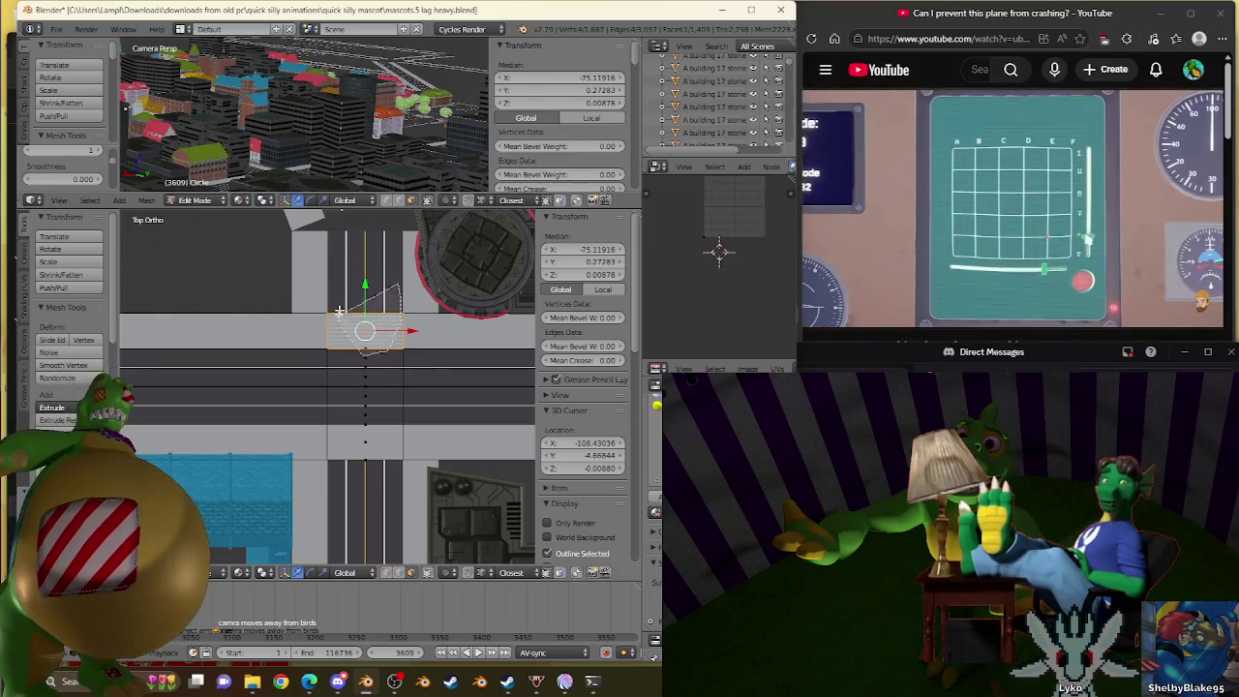
Delete the selected overlapping road faces at the first crossing.
key(x)
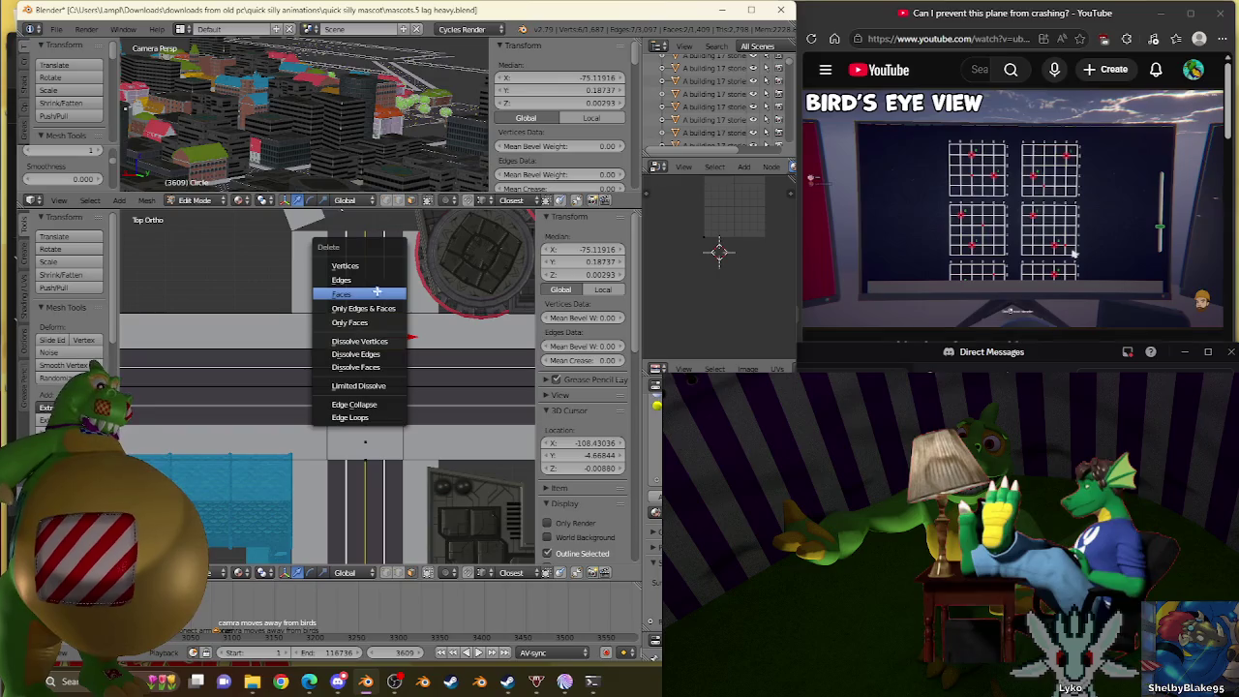
click(376, 293)
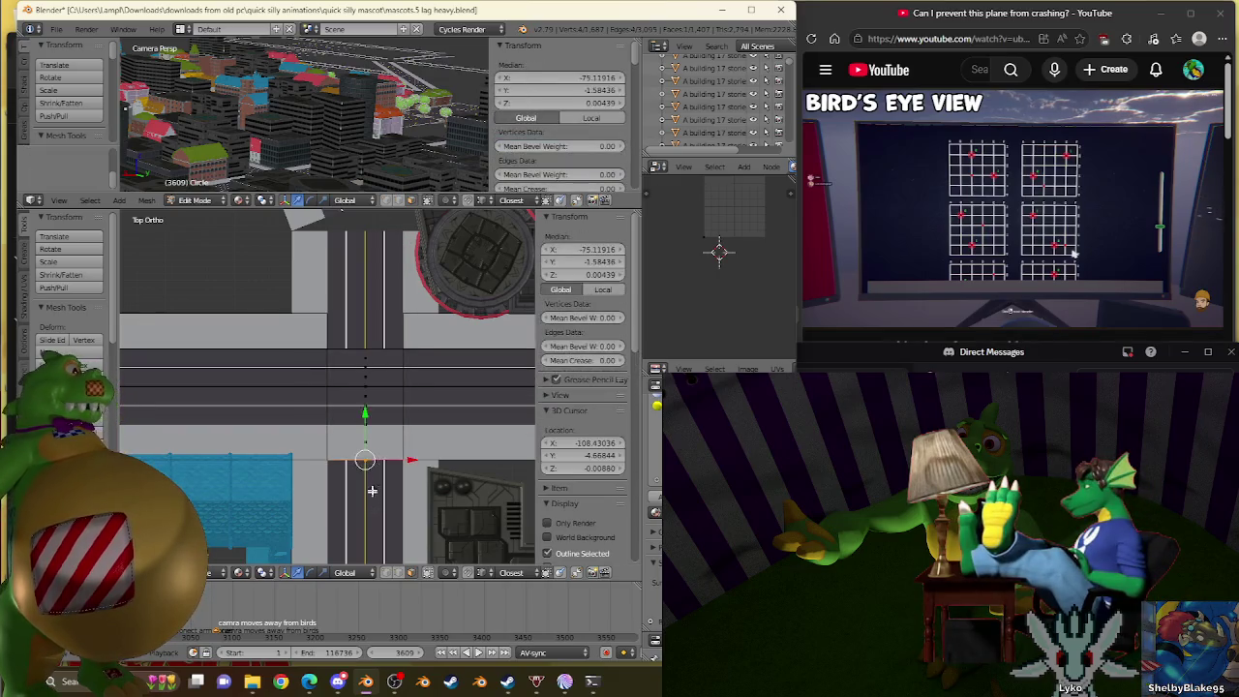
scroll(372, 491, up, 3)
key(l)
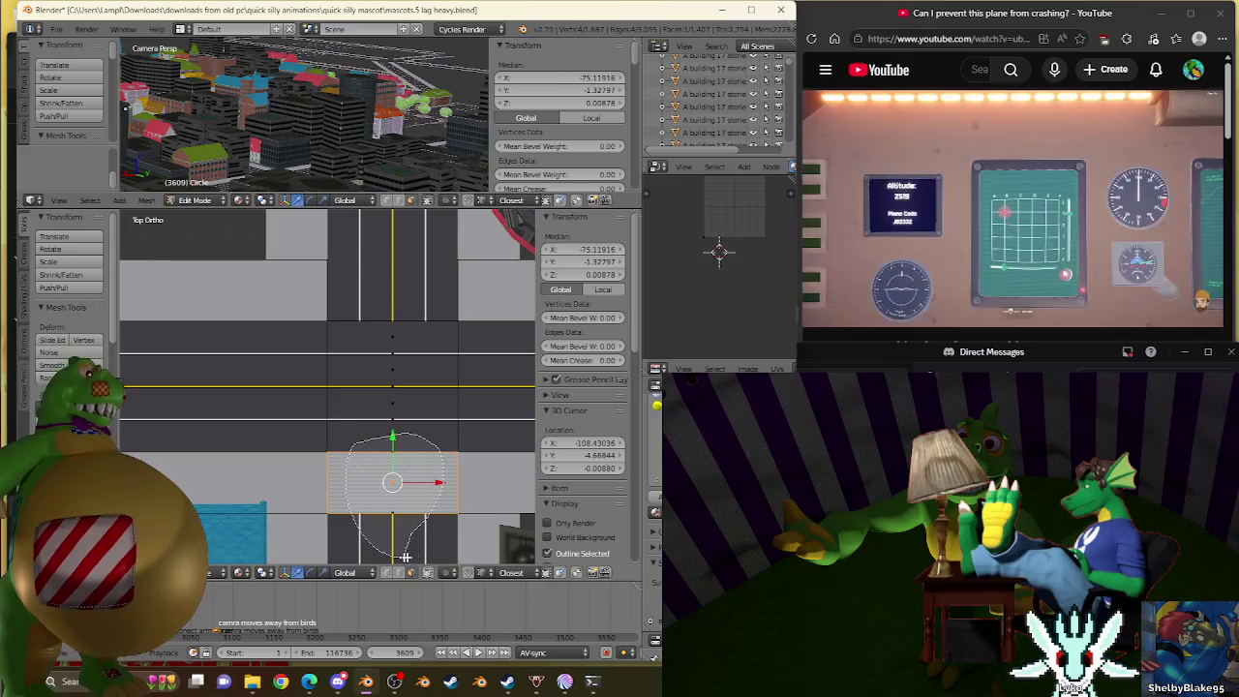
key(x)
click(415, 356)
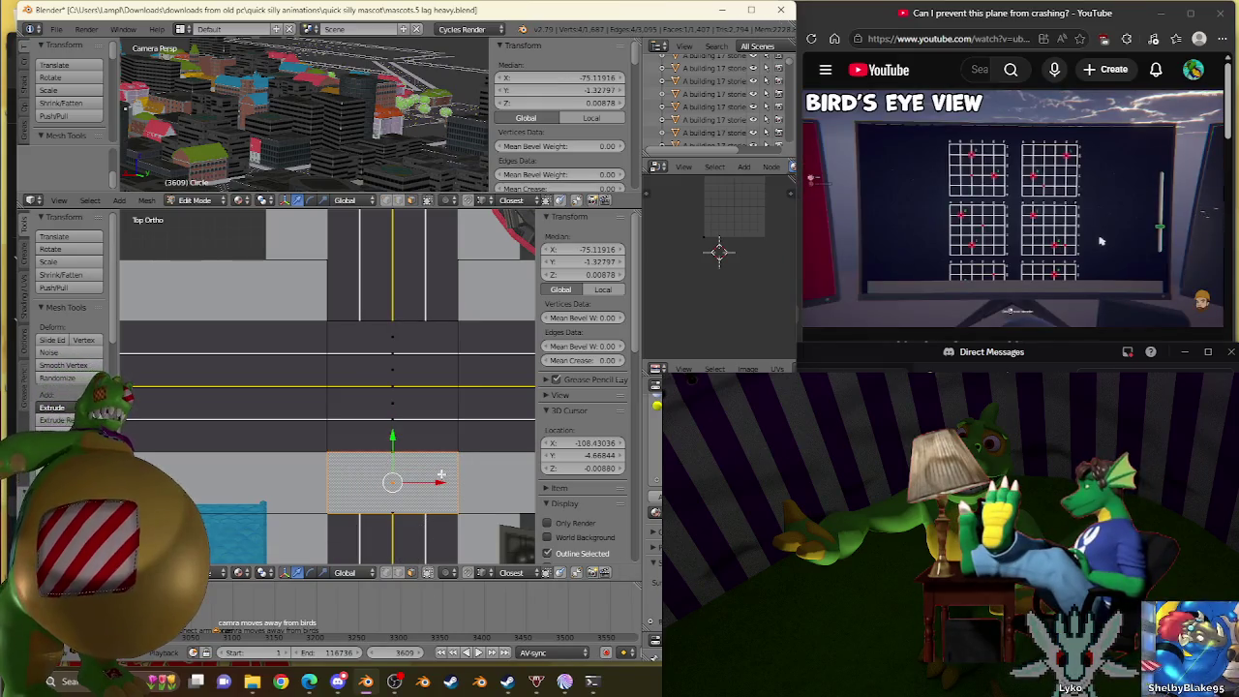
key(x)
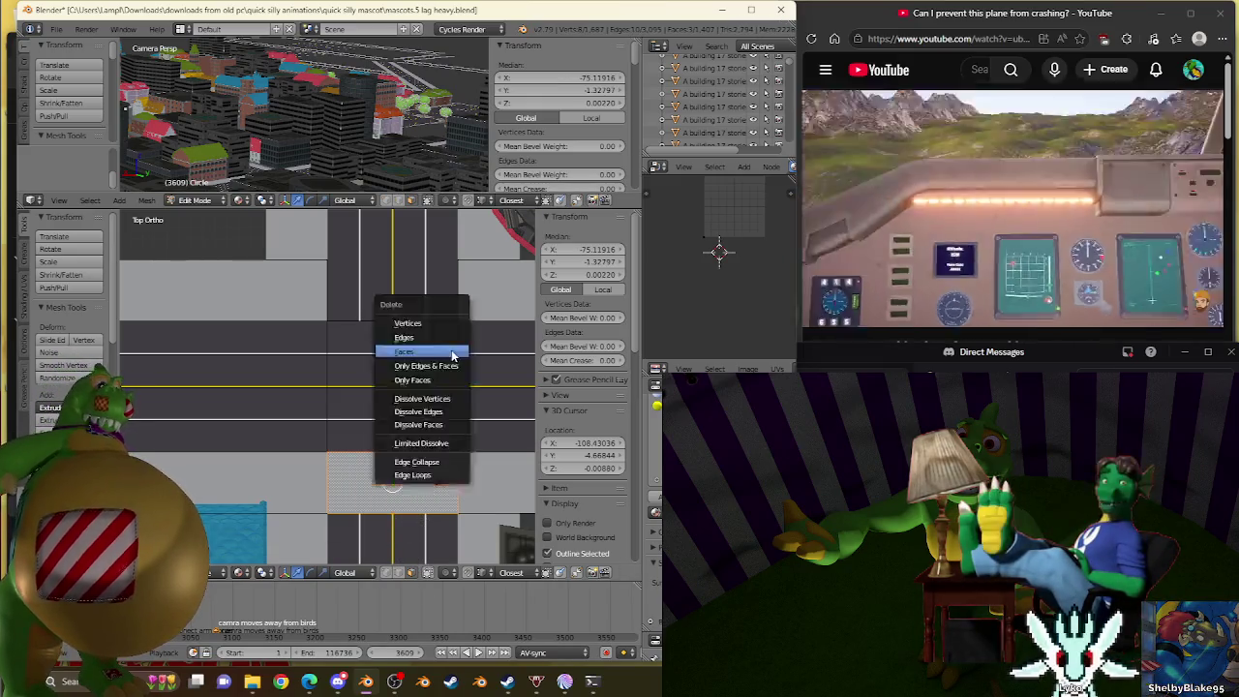
click(449, 354)
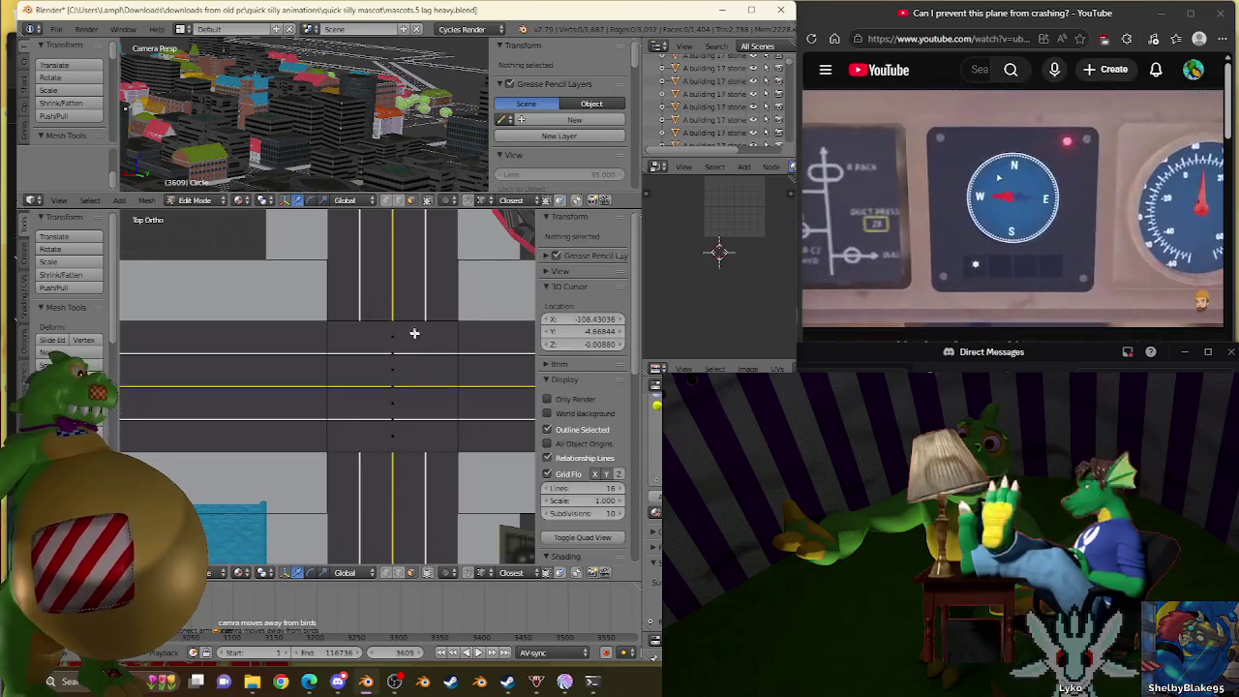
Select the overlapping road faces at the next two intersections.
right_click(414, 333)
ctrl+drag(389, 329, 398, 479)
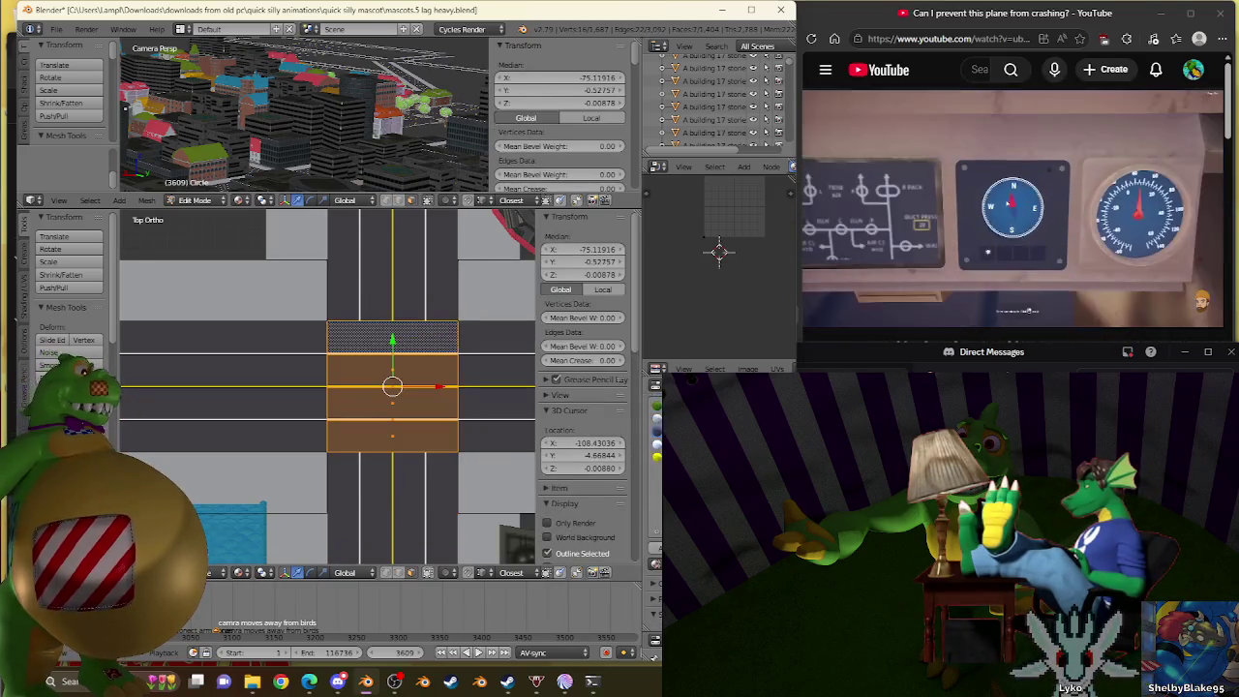
scroll(438, 480, down, 3)
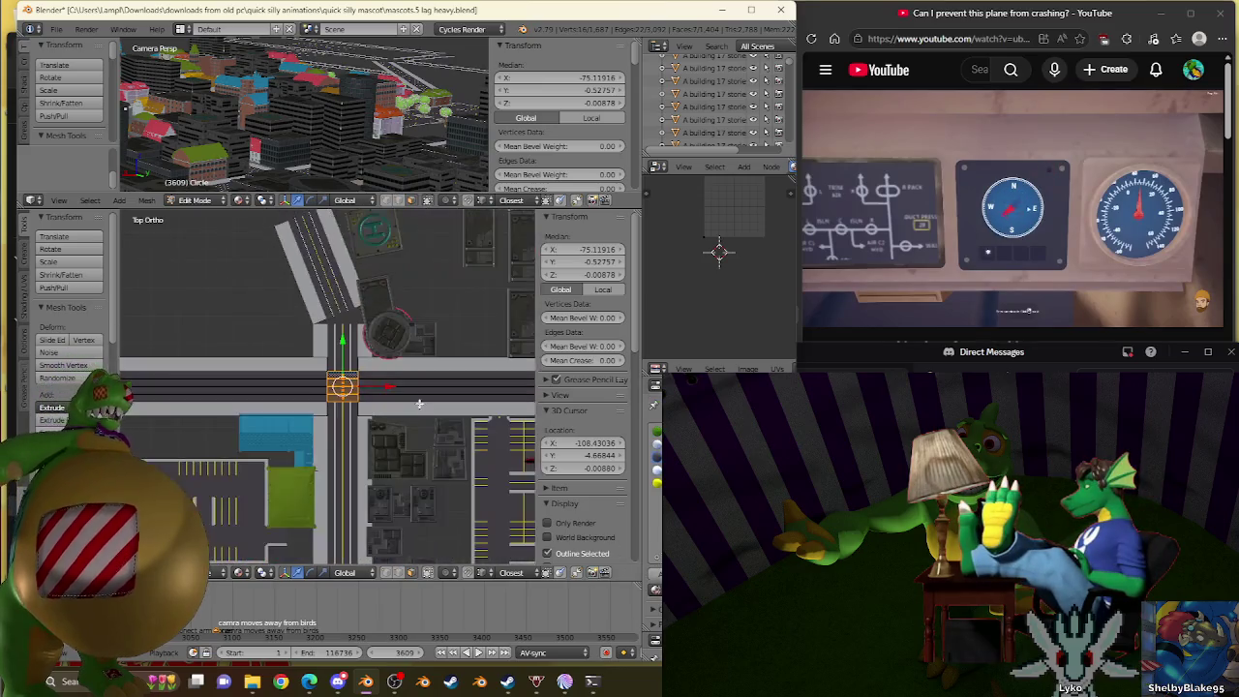
scroll(338, 426, down, 3)
scroll(256, 382, down, 3)
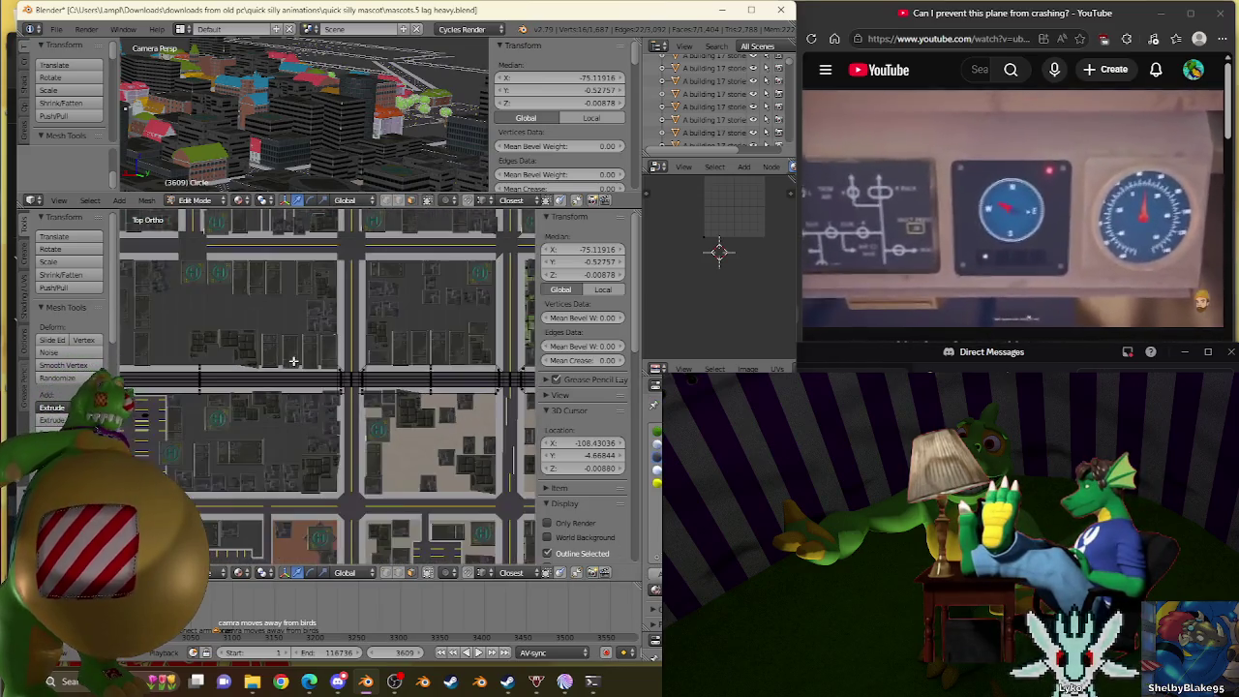
scroll(223, 363, up, 2)
scroll(198, 348, up, 2)
scroll(199, 348, up, 2)
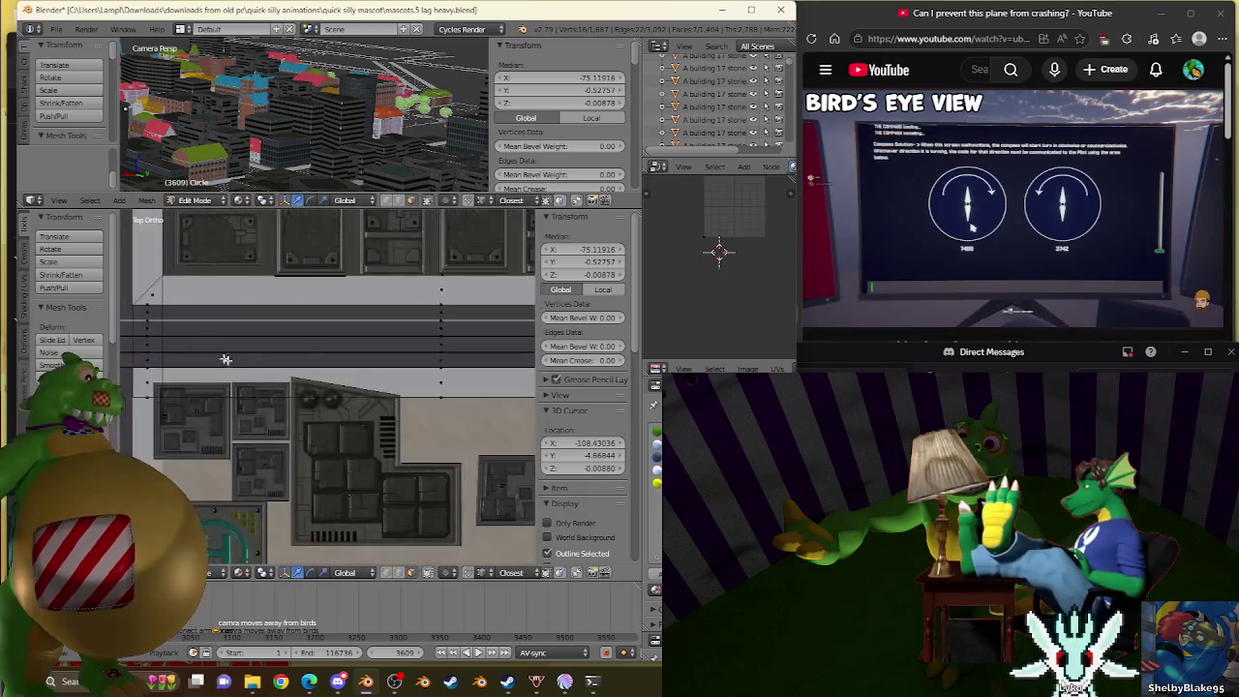
scroll(290, 319, up, 2)
scroll(382, 285, up, 2)
right_click(383, 285)
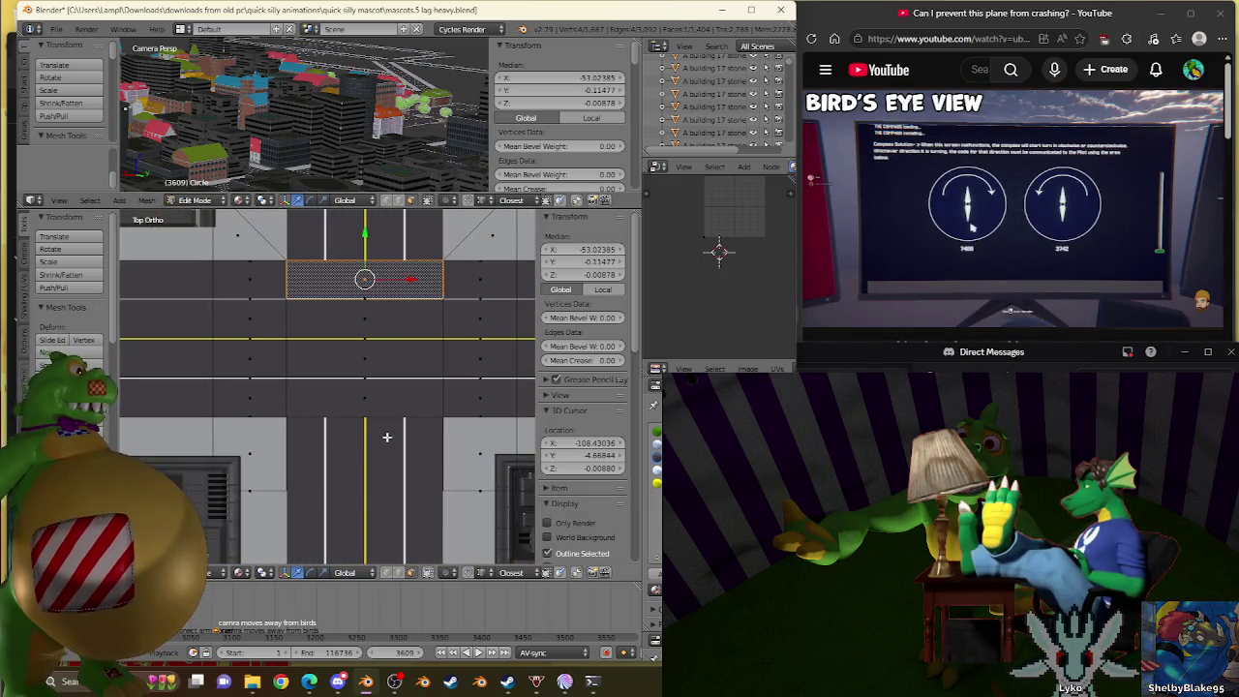
ctrl+shift+right_drag(368, 269, 360, 276)
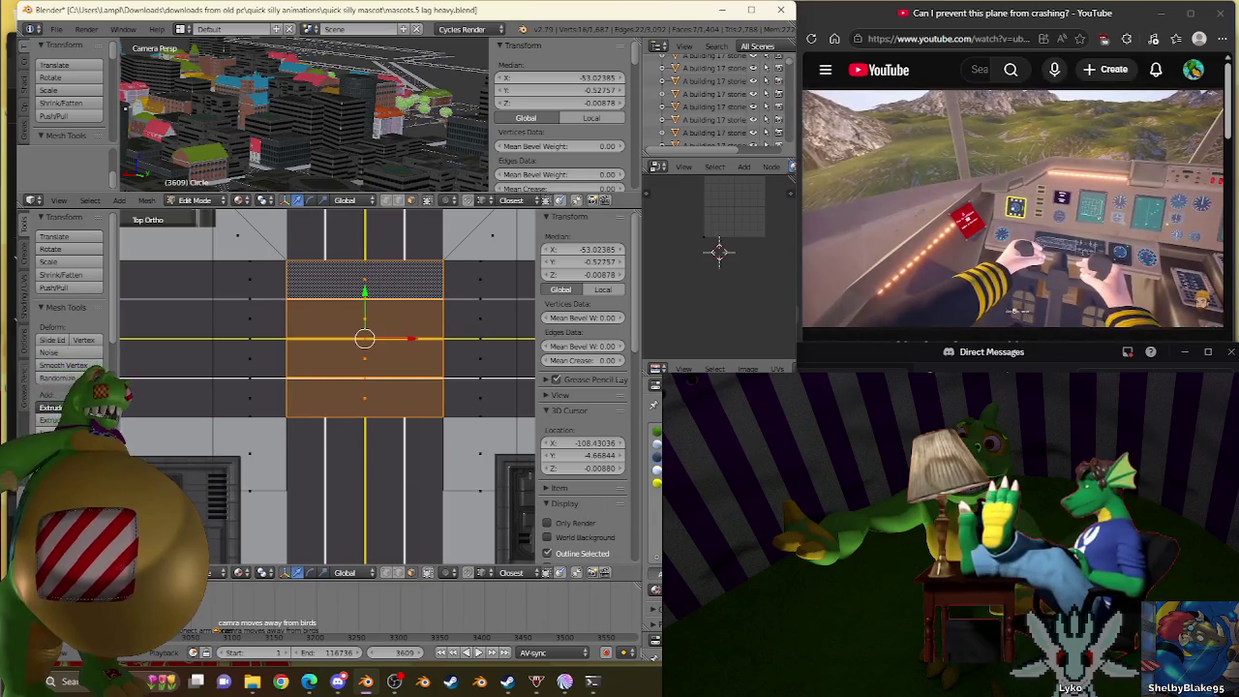
scroll(404, 361, down, 4)
scroll(403, 361, up, 3)
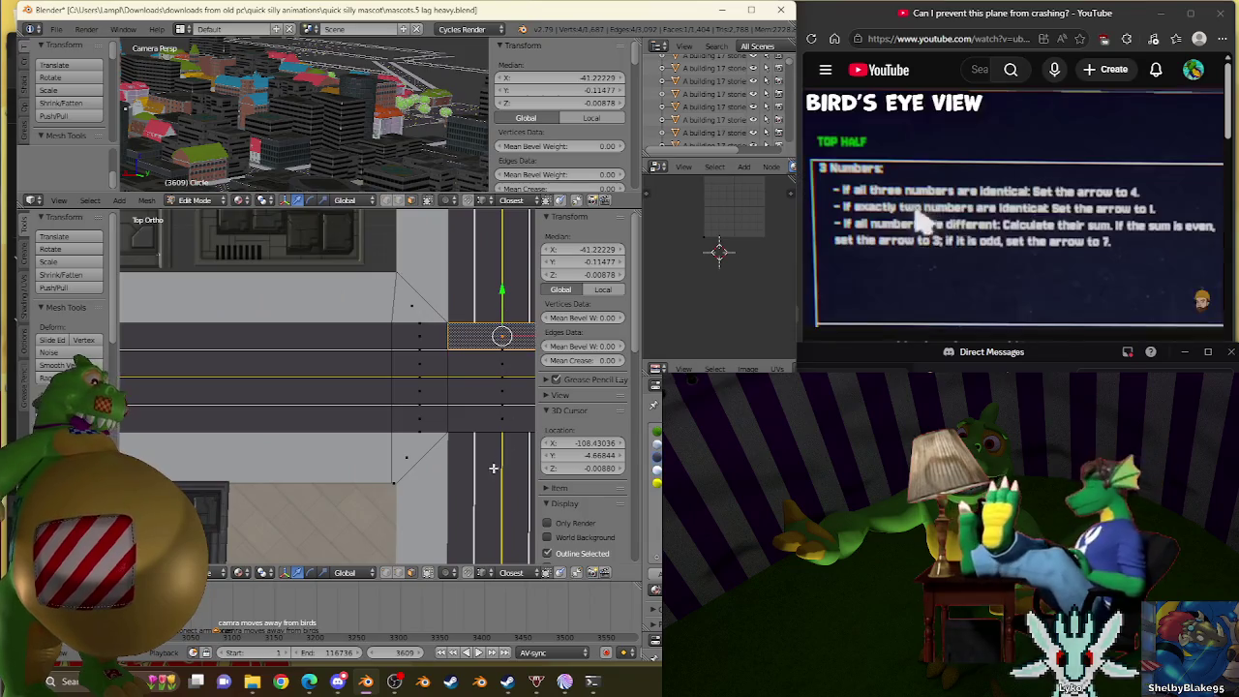
Select the block of road faces at another crossing and return to Object Mode.
ctrl+drag(500, 335, 489, 479)
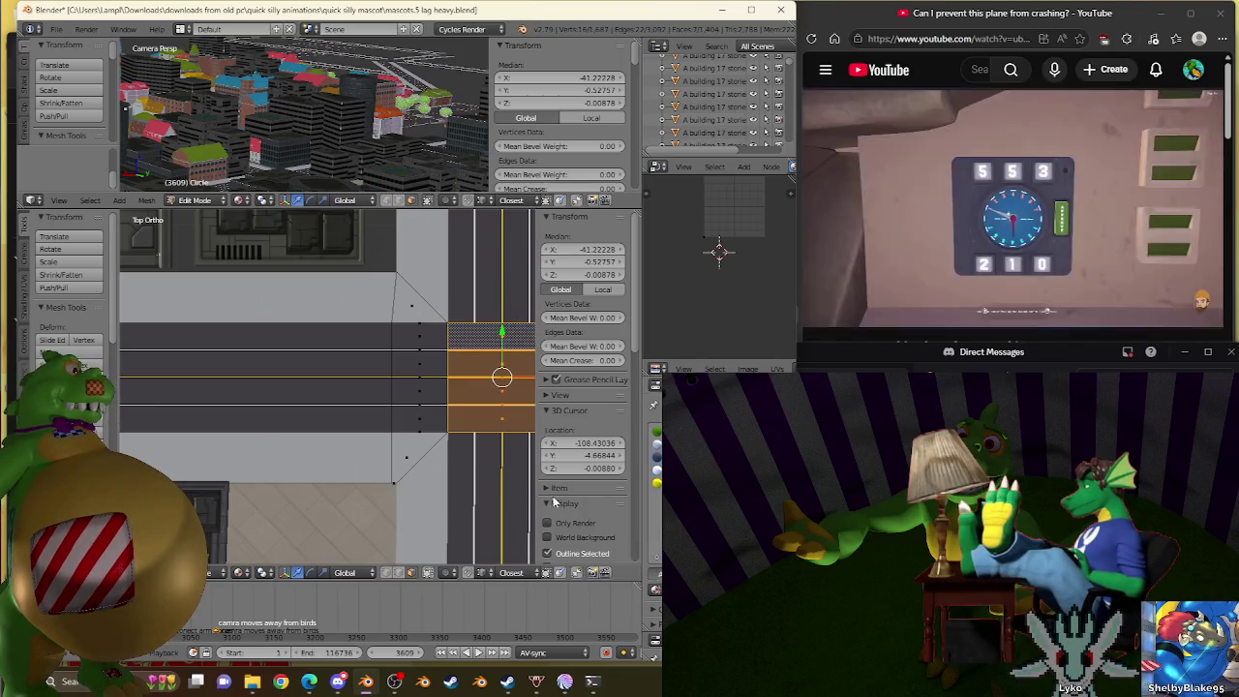
scroll(432, 289, down, 5)
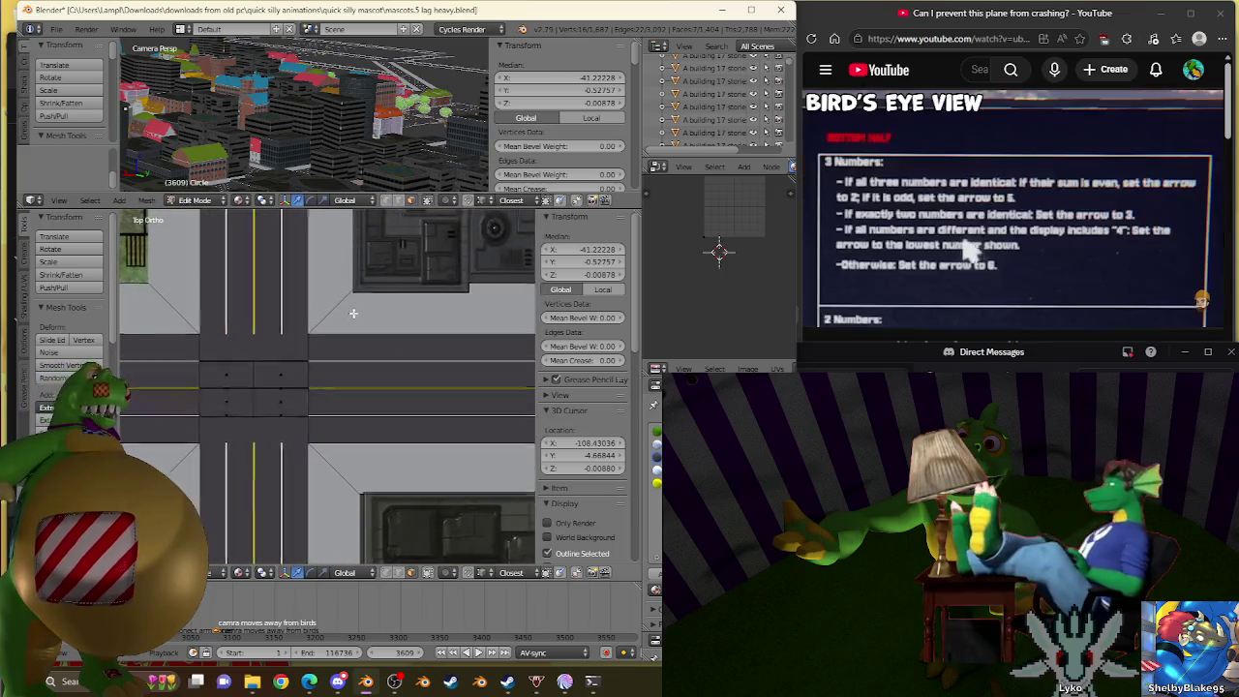
scroll(342, 337, up, 3)
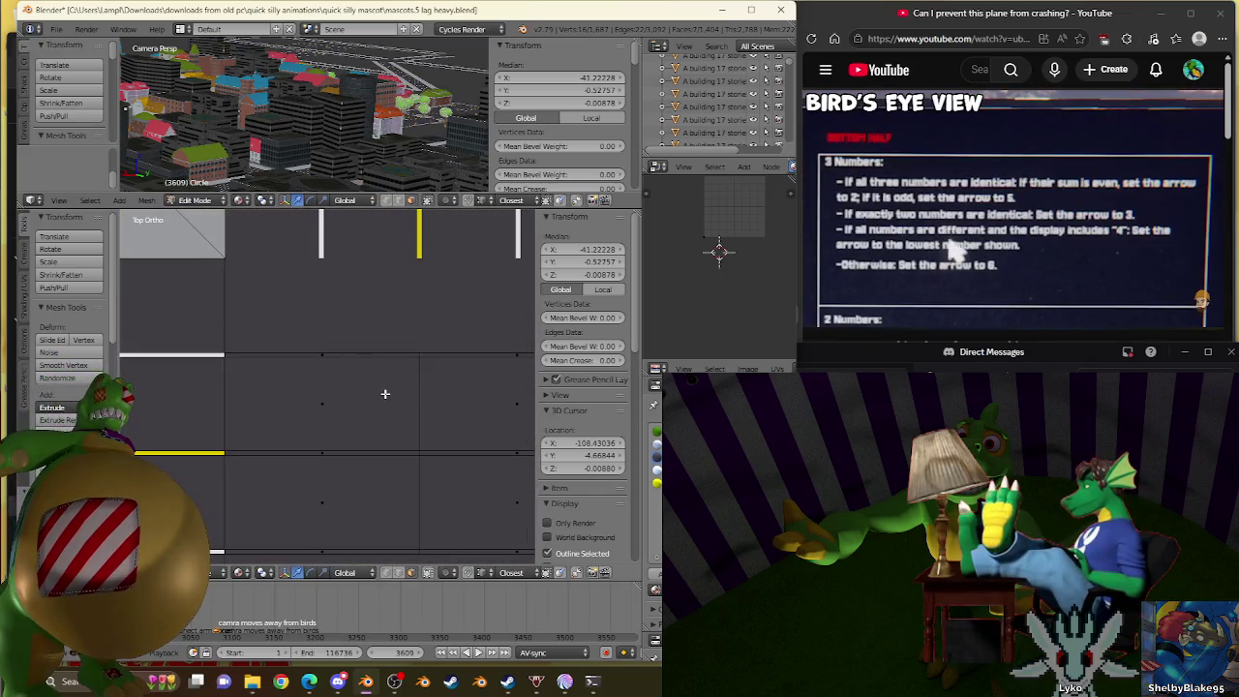
scroll(385, 392, down, 2)
scroll(379, 395, down, 2)
scroll(379, 395, down, 2)
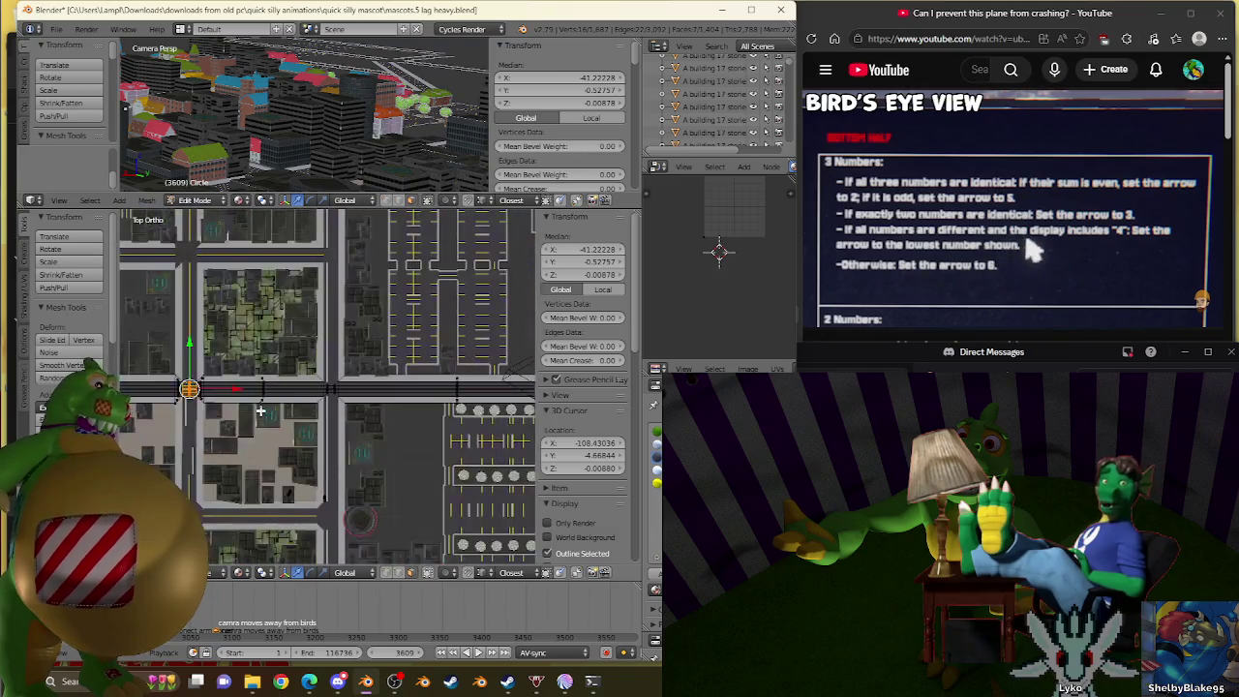
scroll(287, 385, down, 1)
key(Tab)
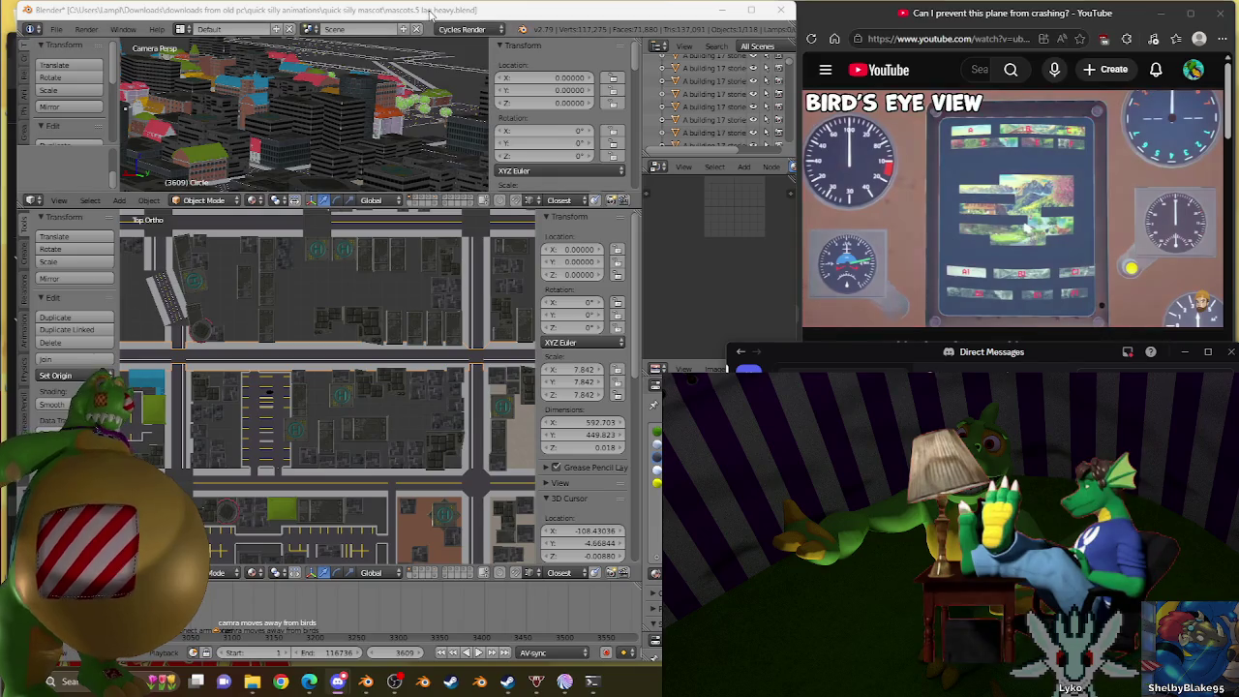
Zoom in on the parking lot near the diagonal road in Top Ortho and enter Edit Mode.
click(431, 12)
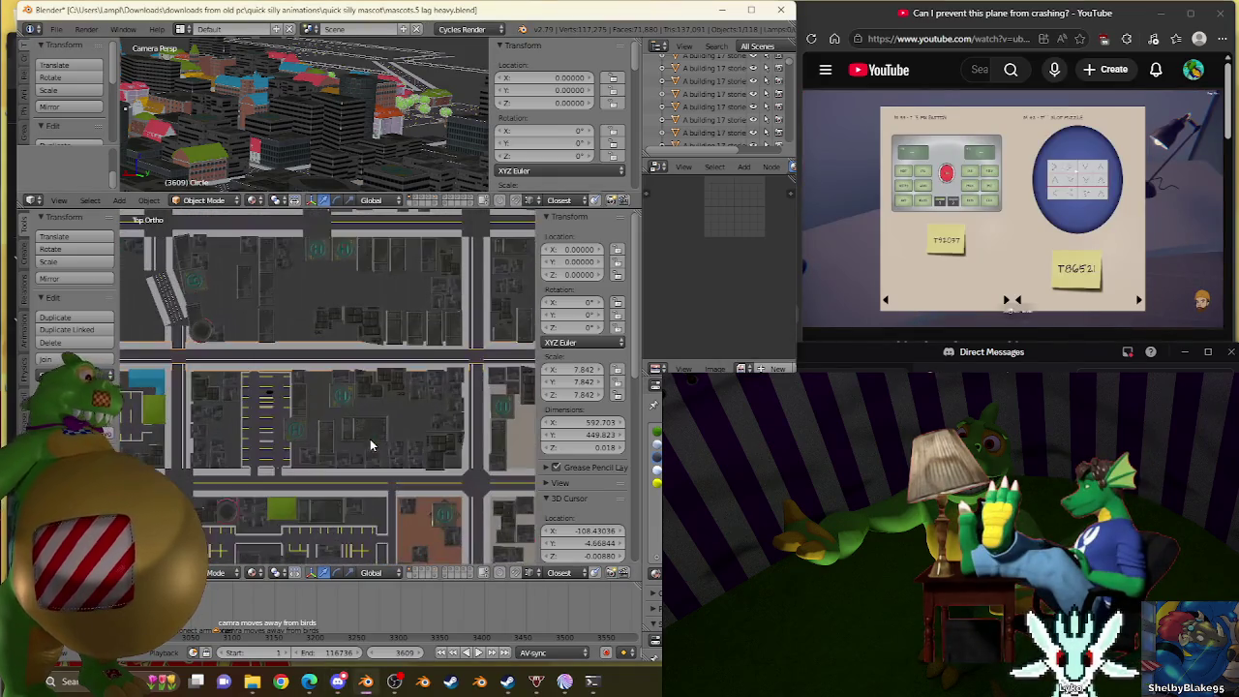
scroll(341, 426, down, 3)
scroll(444, 406, up, 3)
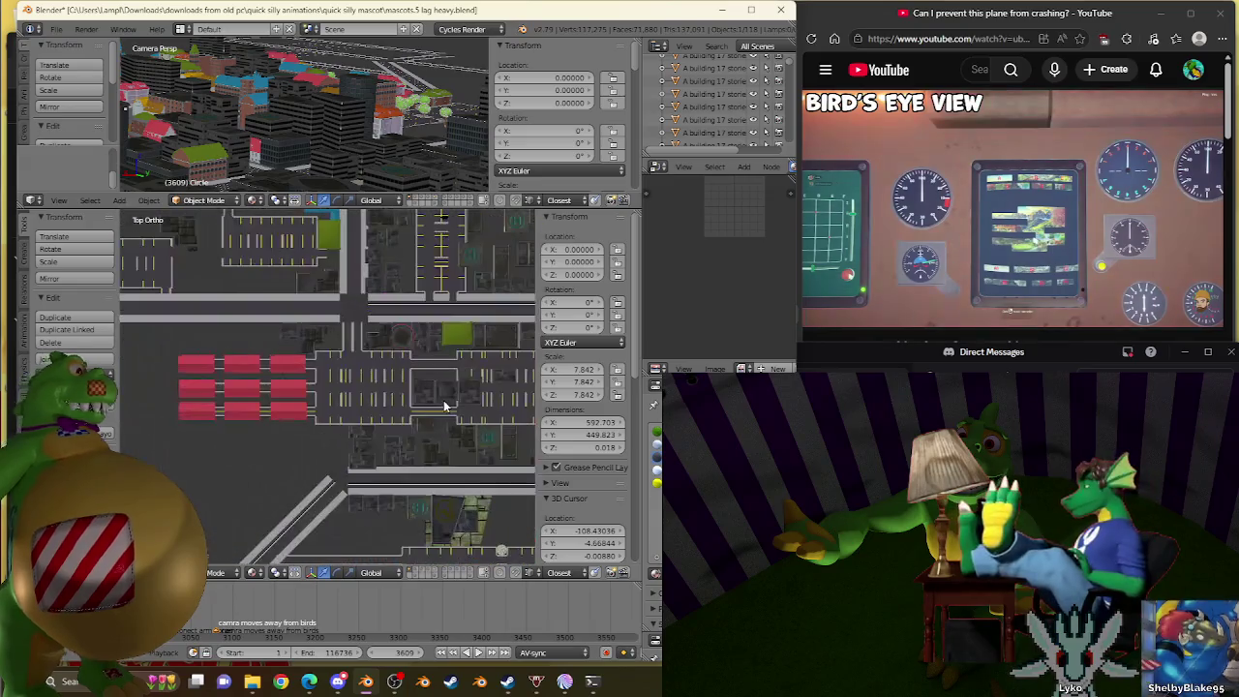
scroll(295, 423, down, 2)
scroll(295, 423, down, 3)
scroll(295, 423, down, 2)
scroll(295, 423, up, 2)
scroll(438, 316, up, 3)
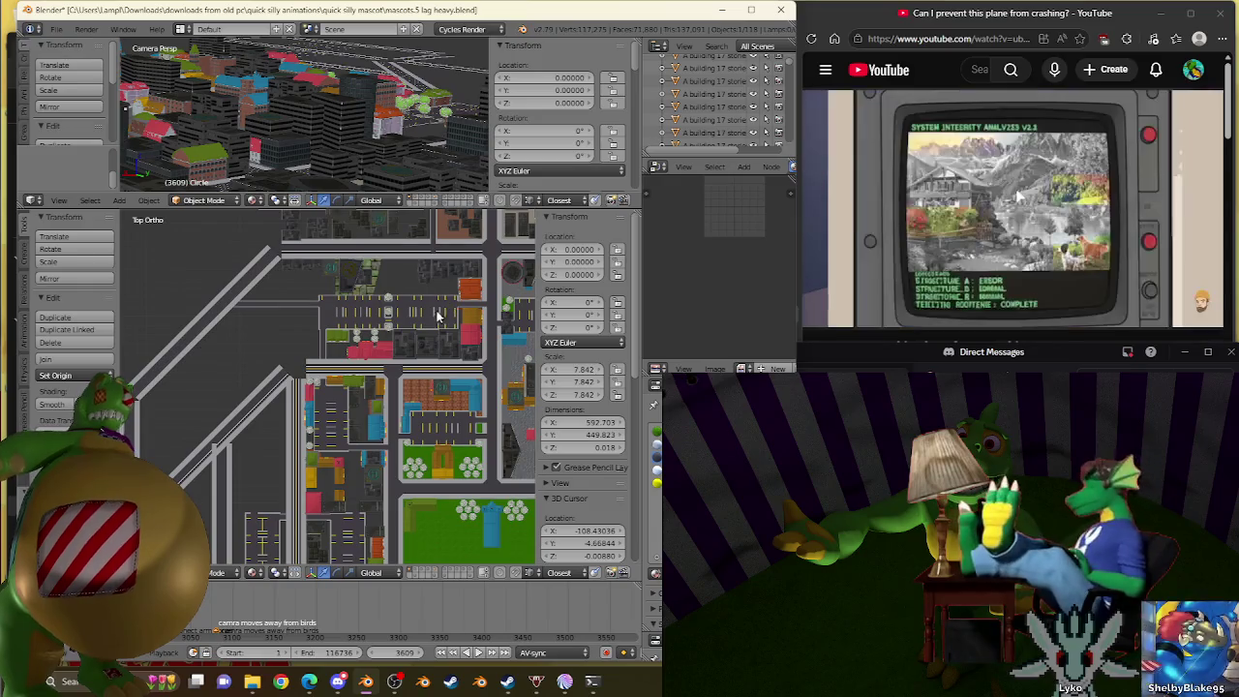
scroll(437, 316, down, 2)
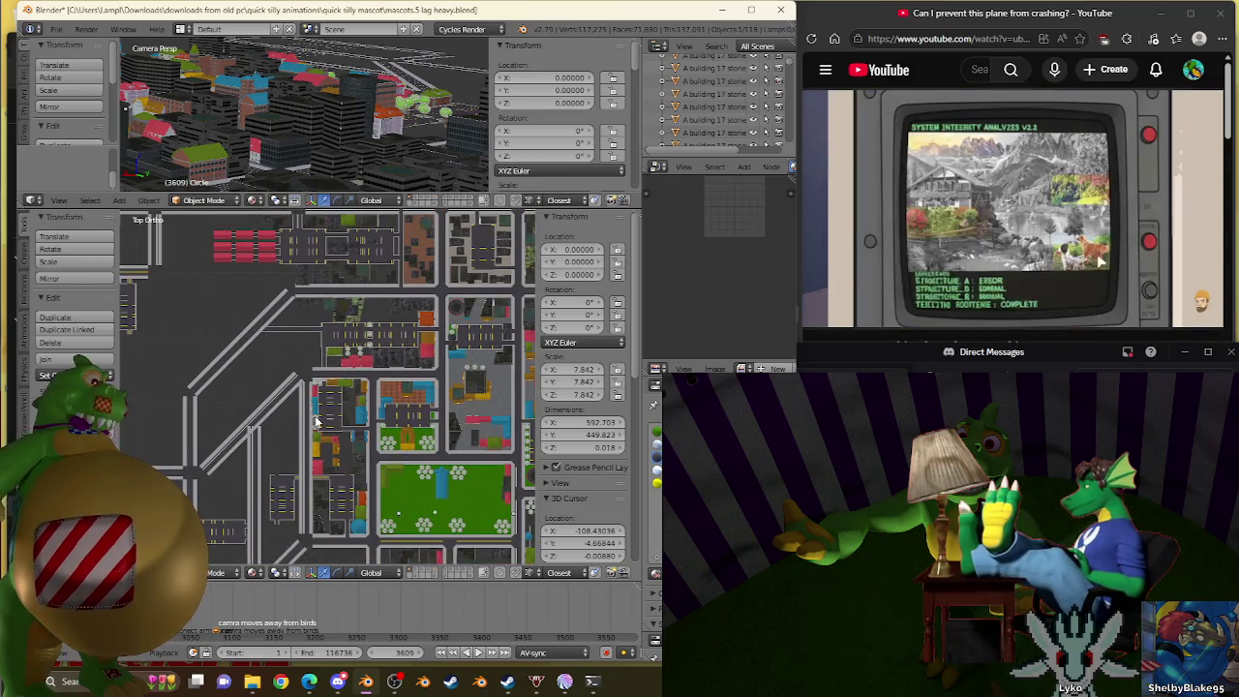
scroll(369, 342, up, 2)
scroll(403, 327, up, 1)
scroll(408, 395, up, 3)
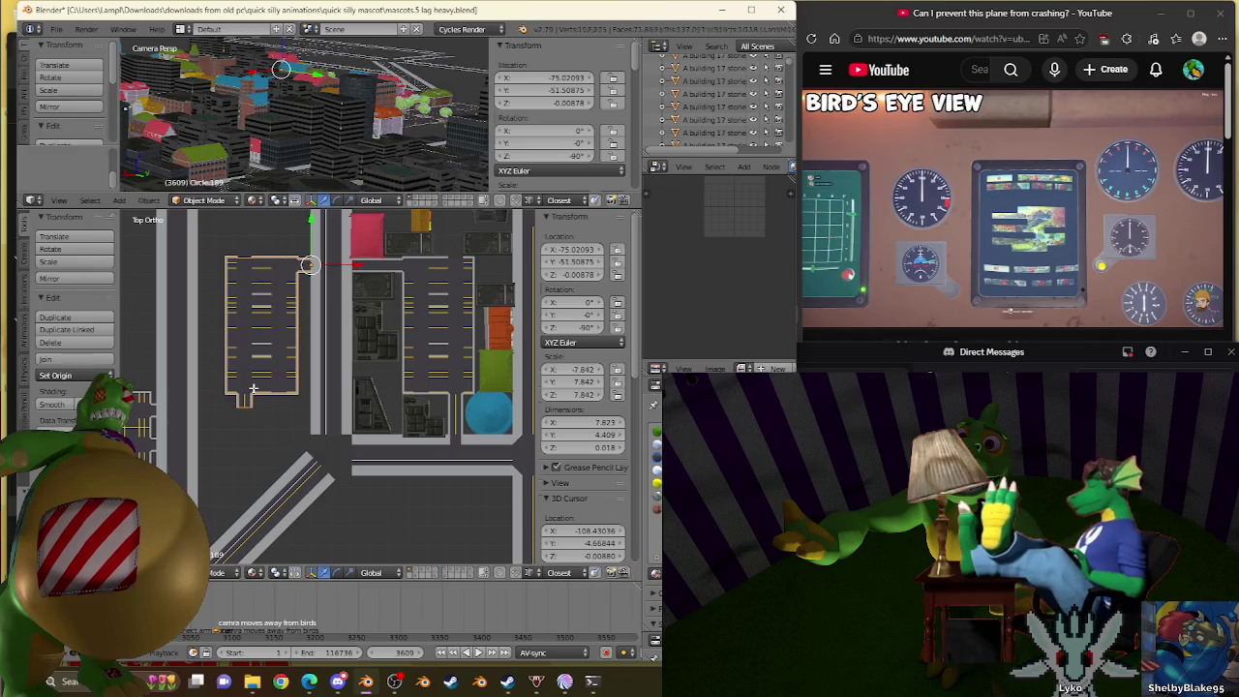
key(Tab)
scroll(290, 377, up, 2)
scroll(310, 373, up, 2)
scroll(336, 363, up, 2)
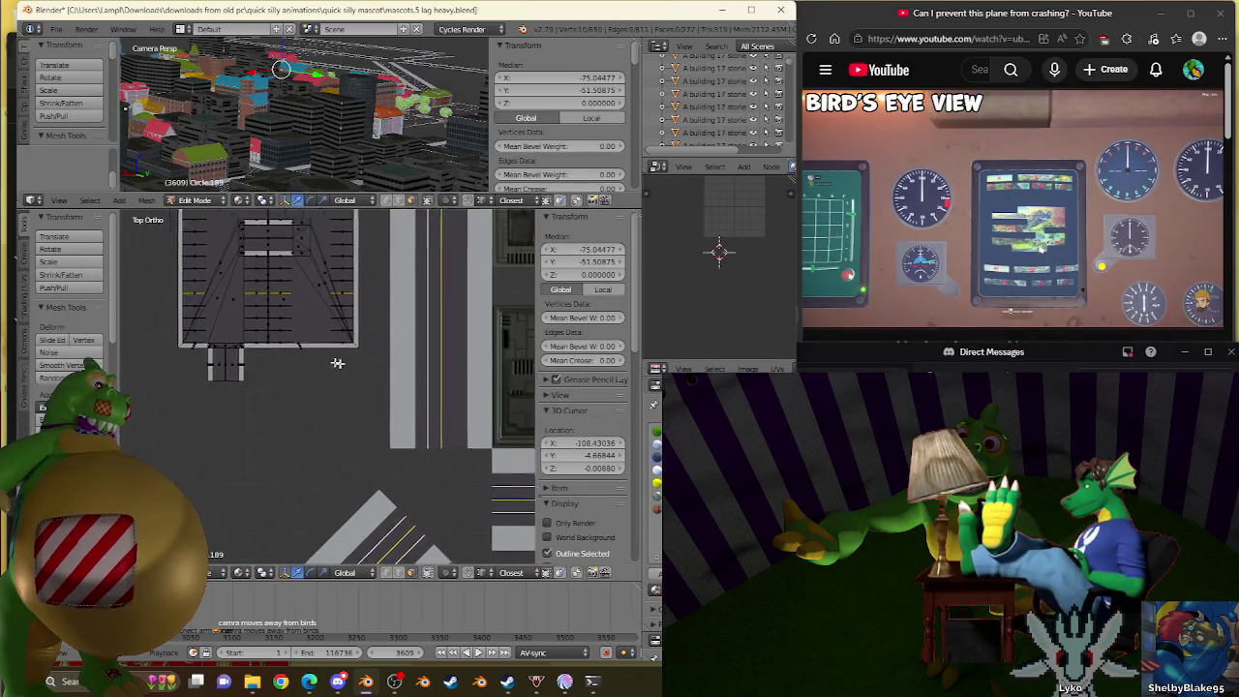
Move the driveway's end vertices down onto the diagonal street.
scroll(359, 375, up, 3)
right_click(266, 392)
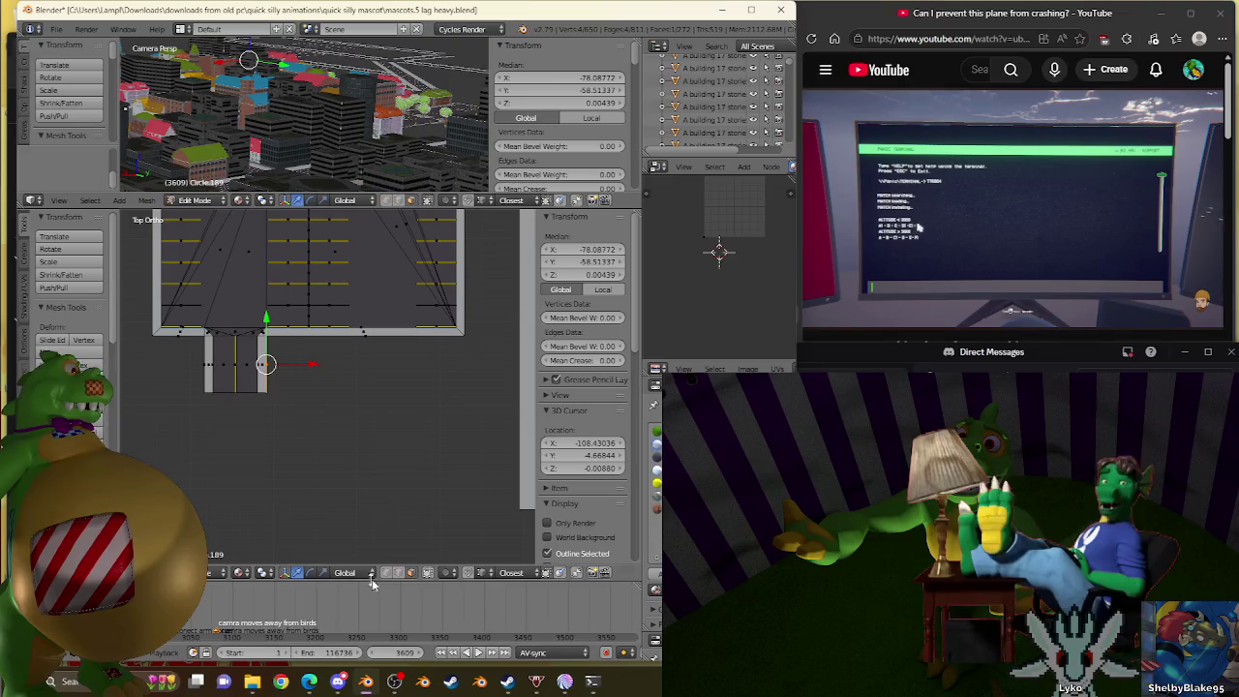
right_click(266, 392)
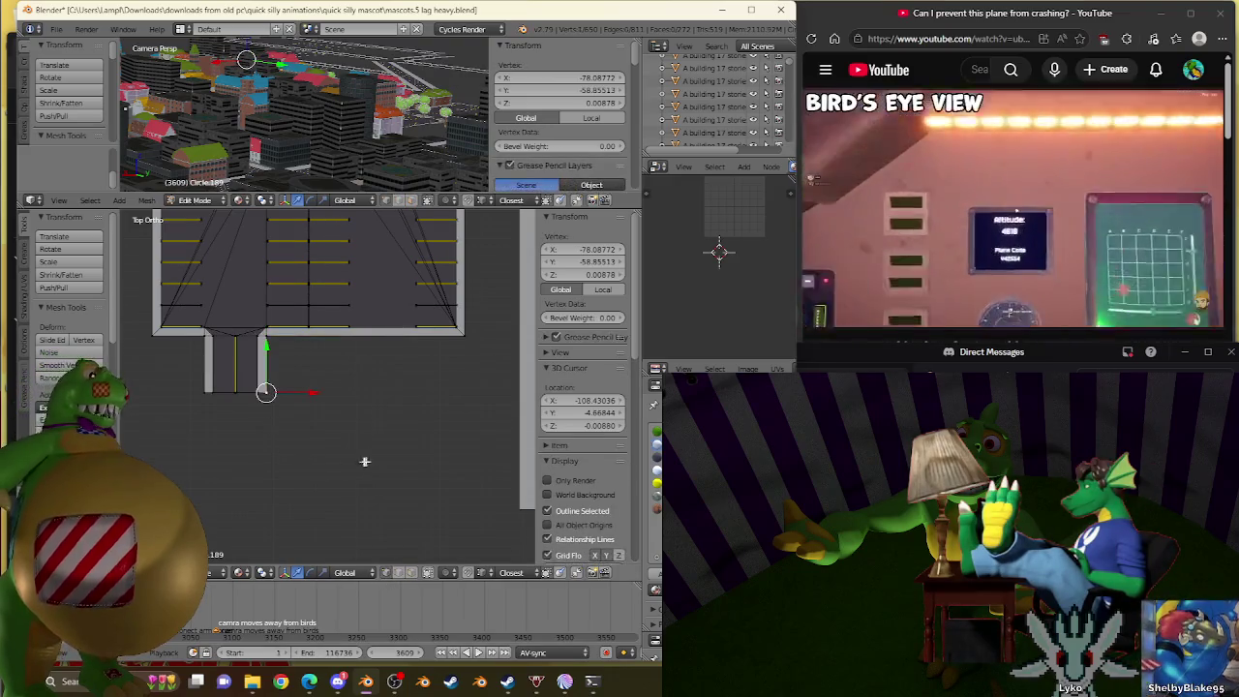
key(e)
right_click(415, 525)
scroll(405, 409, down, 4)
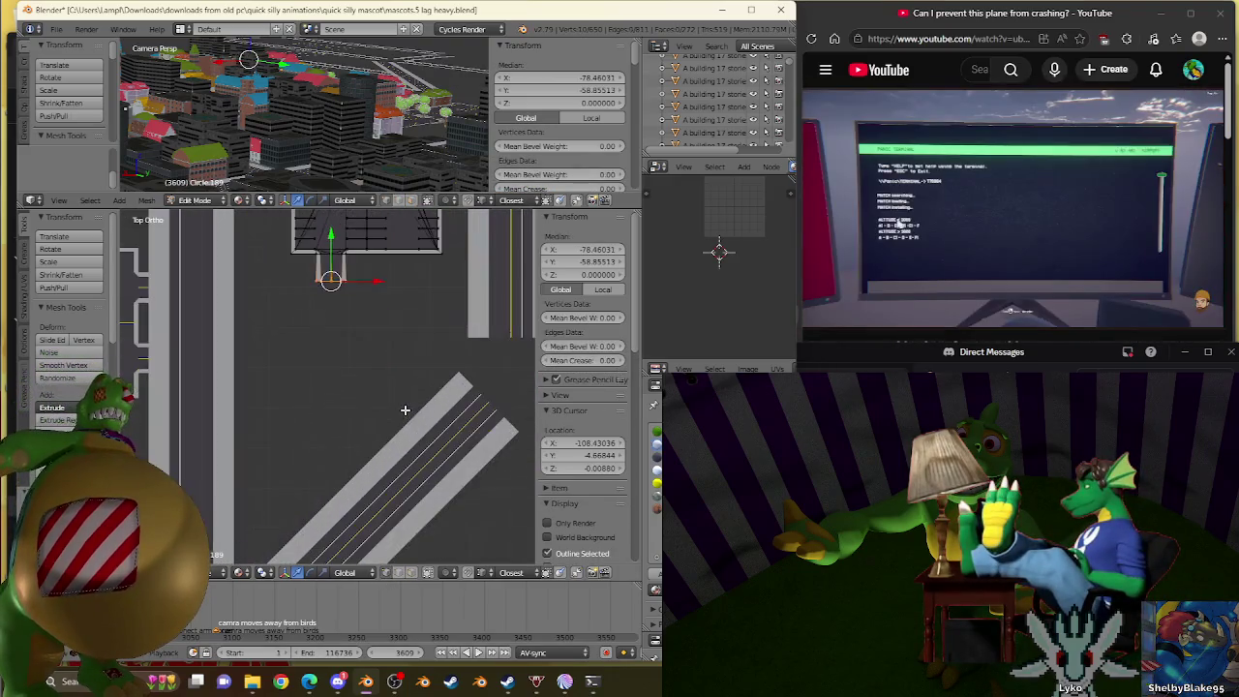
key(g)
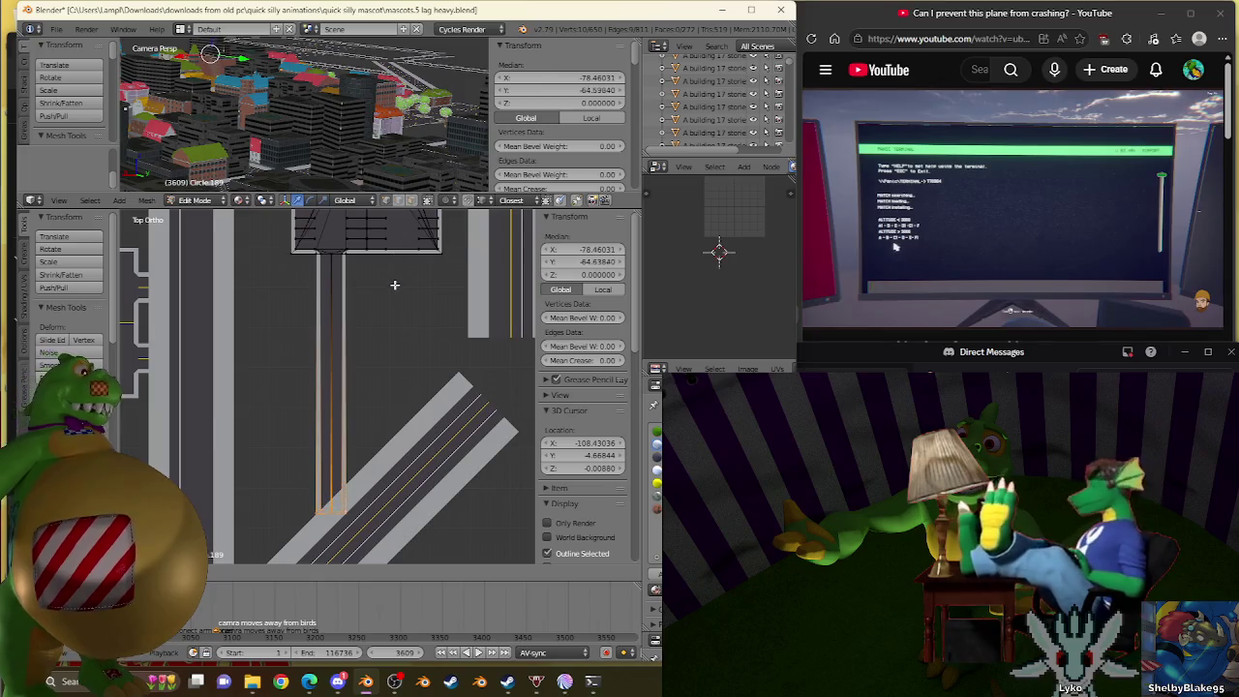
click(394, 283)
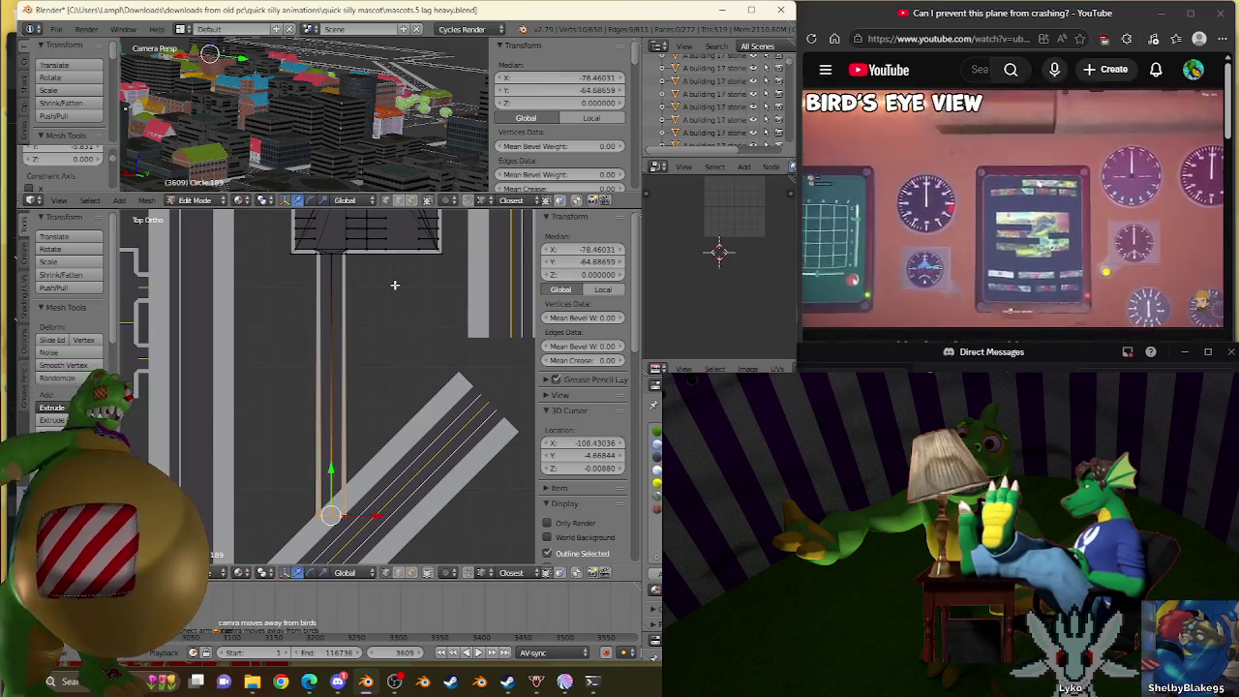
Reposition the driveway's vertical side edge upward.
scroll(390, 326, up, 3)
scroll(368, 348, up, 2)
scroll(403, 350, up, 2)
scroll(399, 360, down, 2)
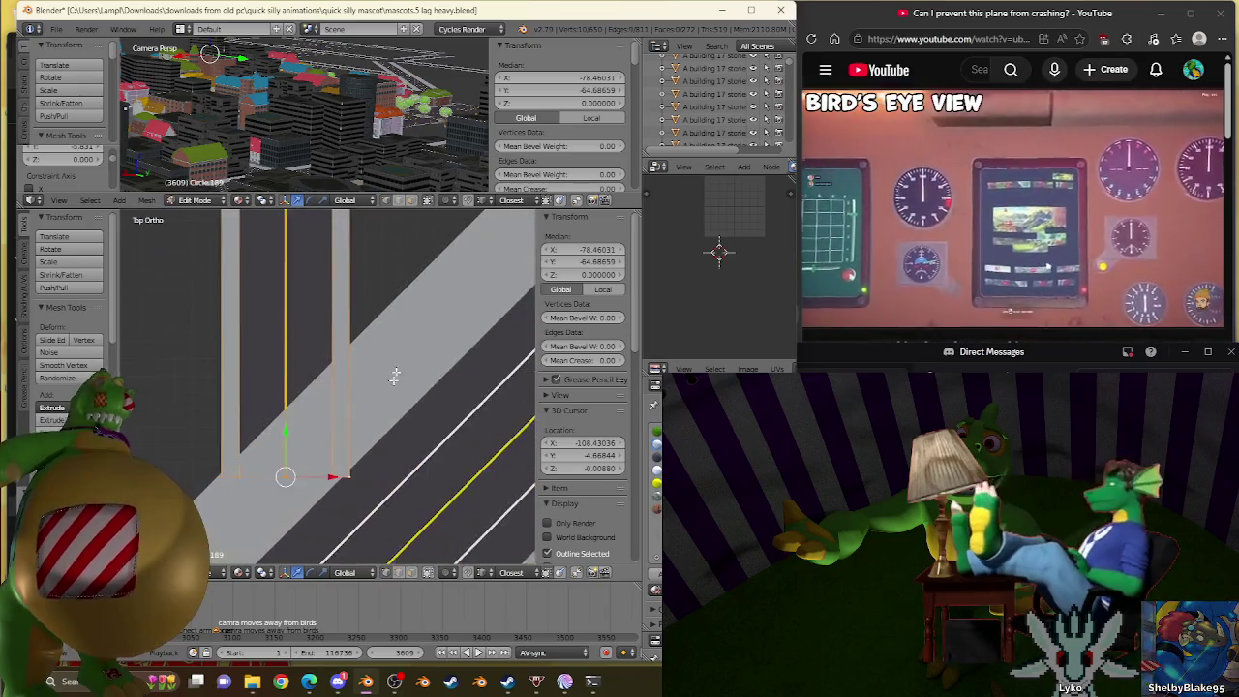
scroll(374, 475, up, 2)
right_click(359, 516)
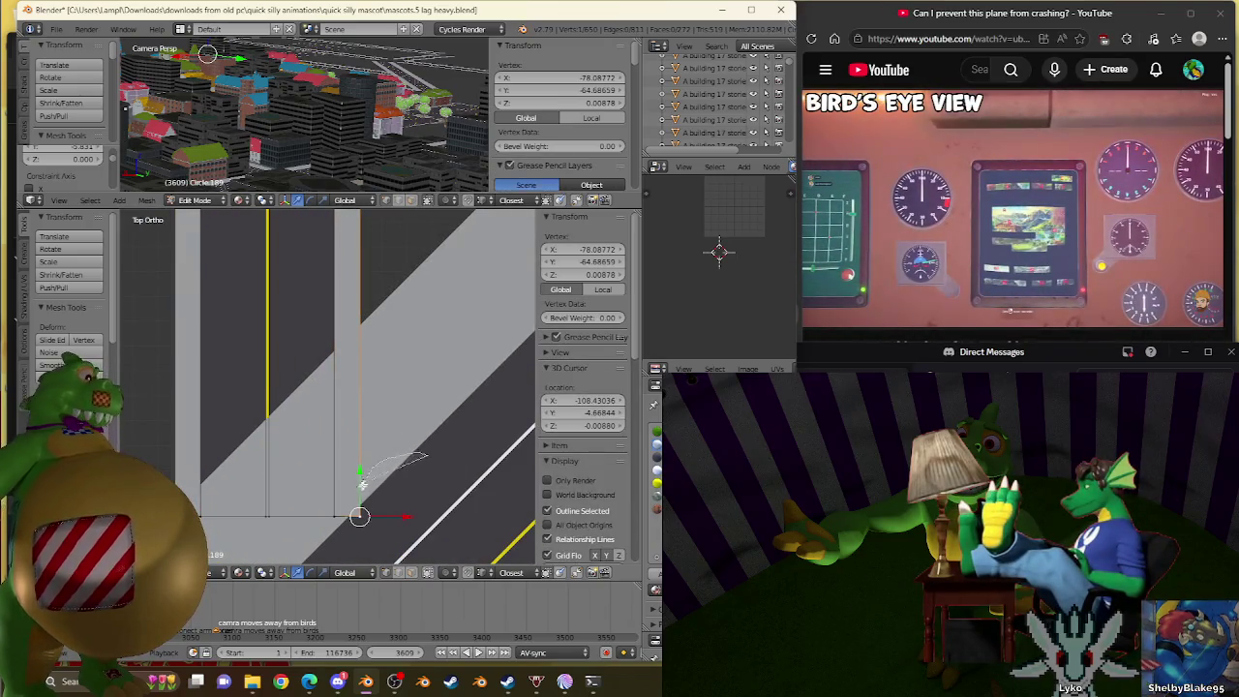
alt+right_click(361, 484)
scroll(403, 510, up, 2)
key(g)
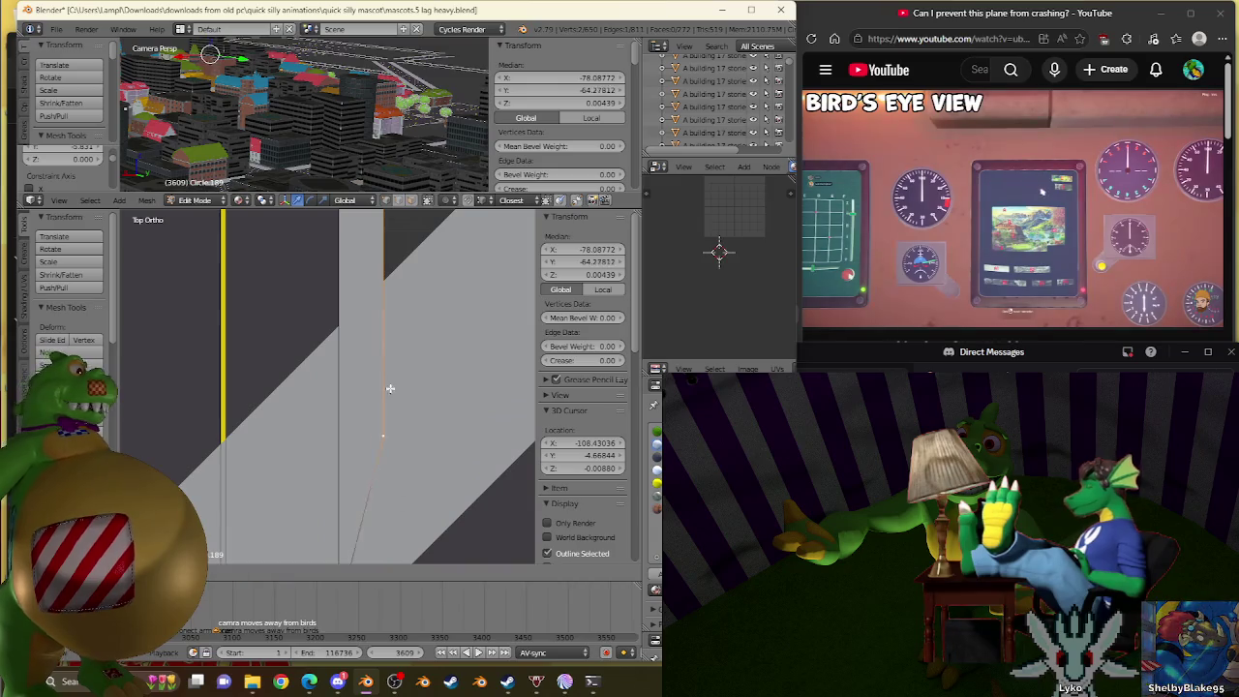
click(392, 348)
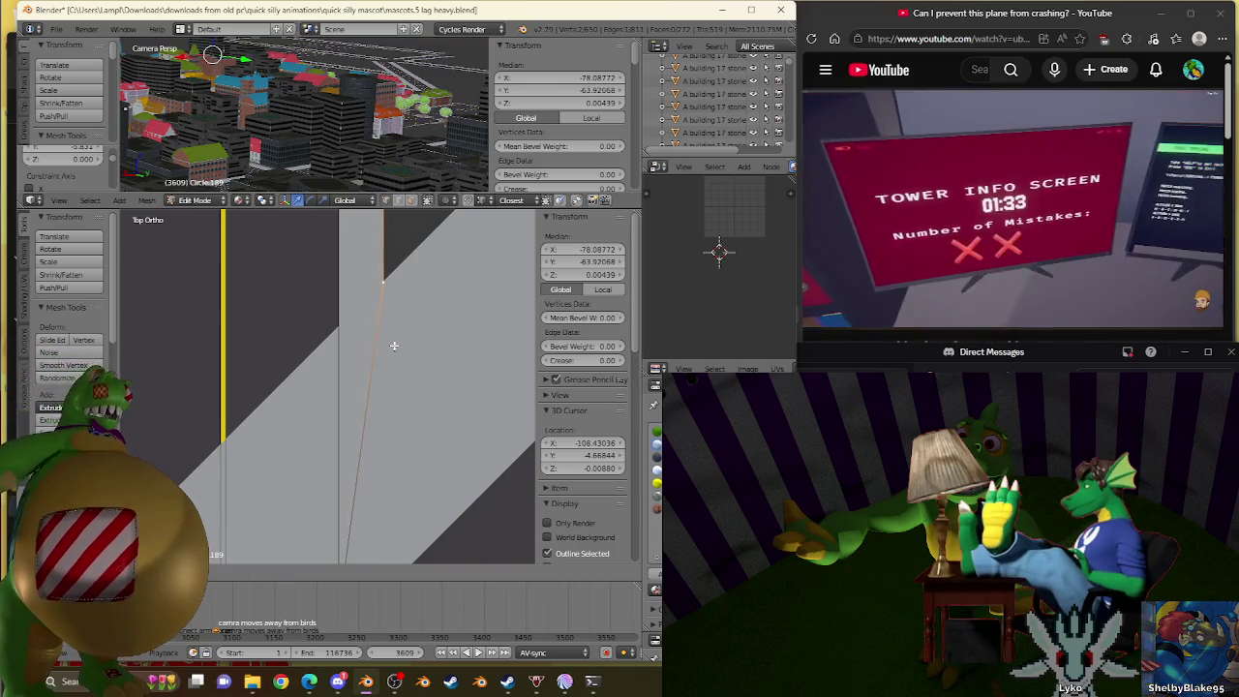
Select a single vertex at the driveway's bottom-left corner near the road edge.
scroll(394, 346, down, 2)
right_click(330, 462)
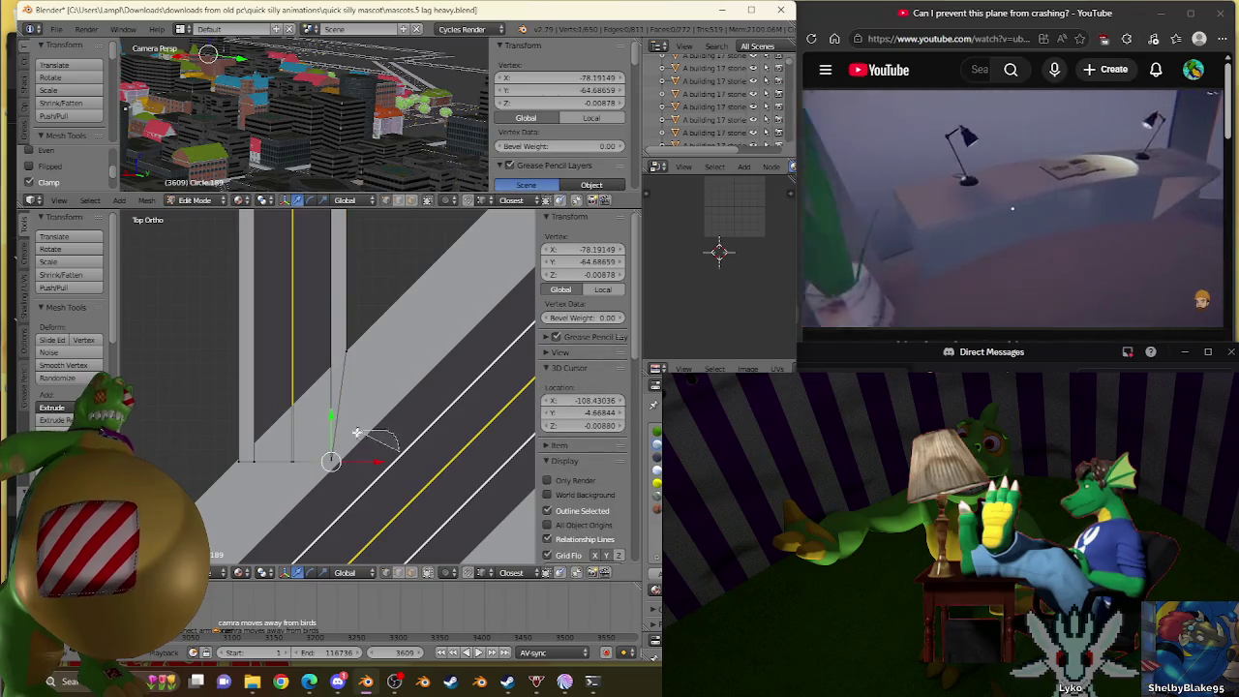
scroll(322, 480, up, 4)
right_click(370, 463)
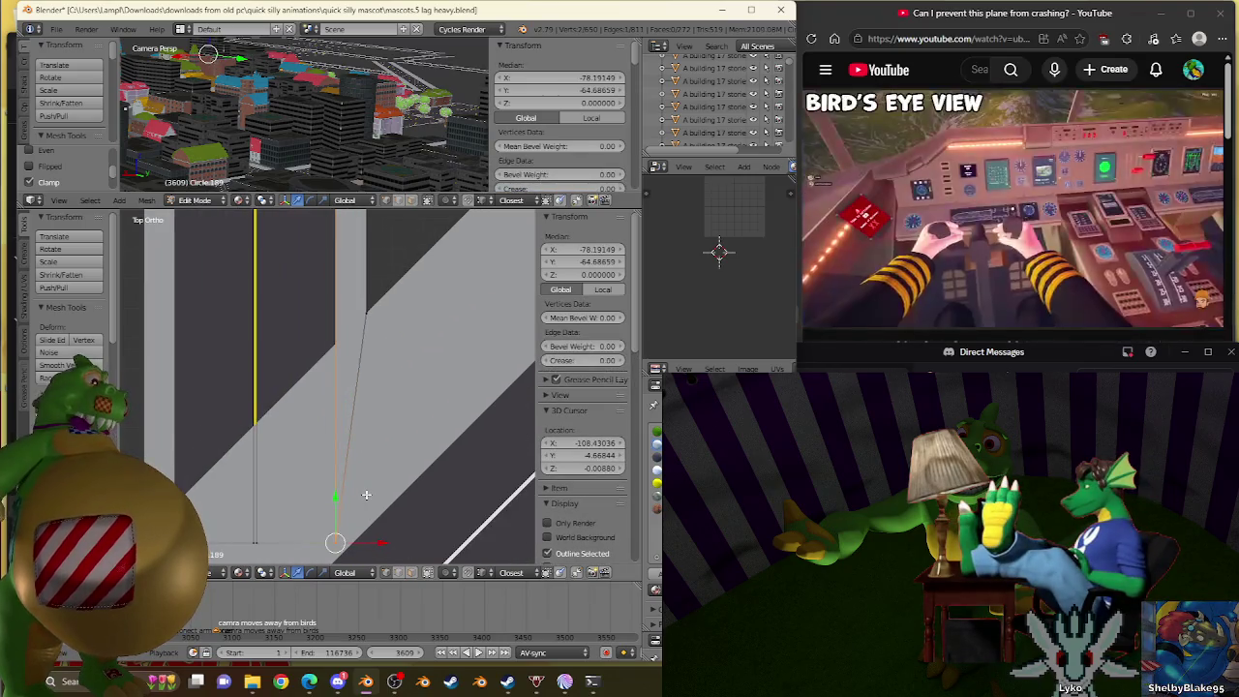
scroll(370, 464, down, 4)
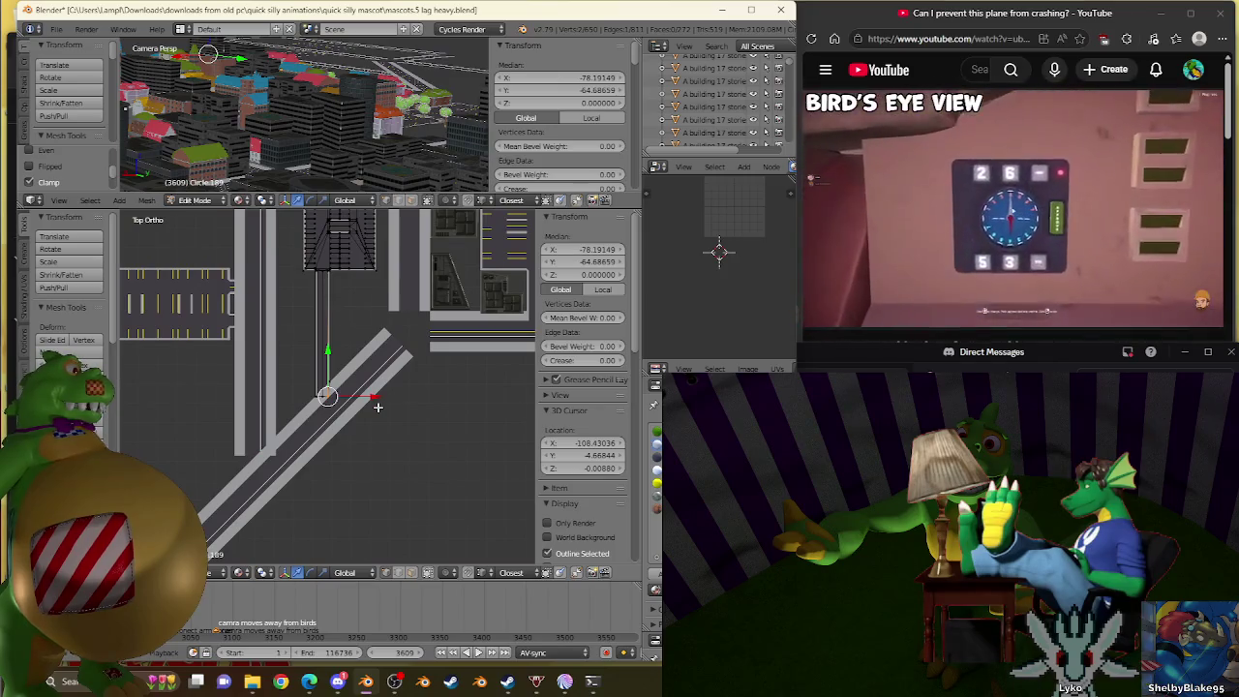
scroll(372, 426, up, 3)
scroll(353, 452, up, 3)
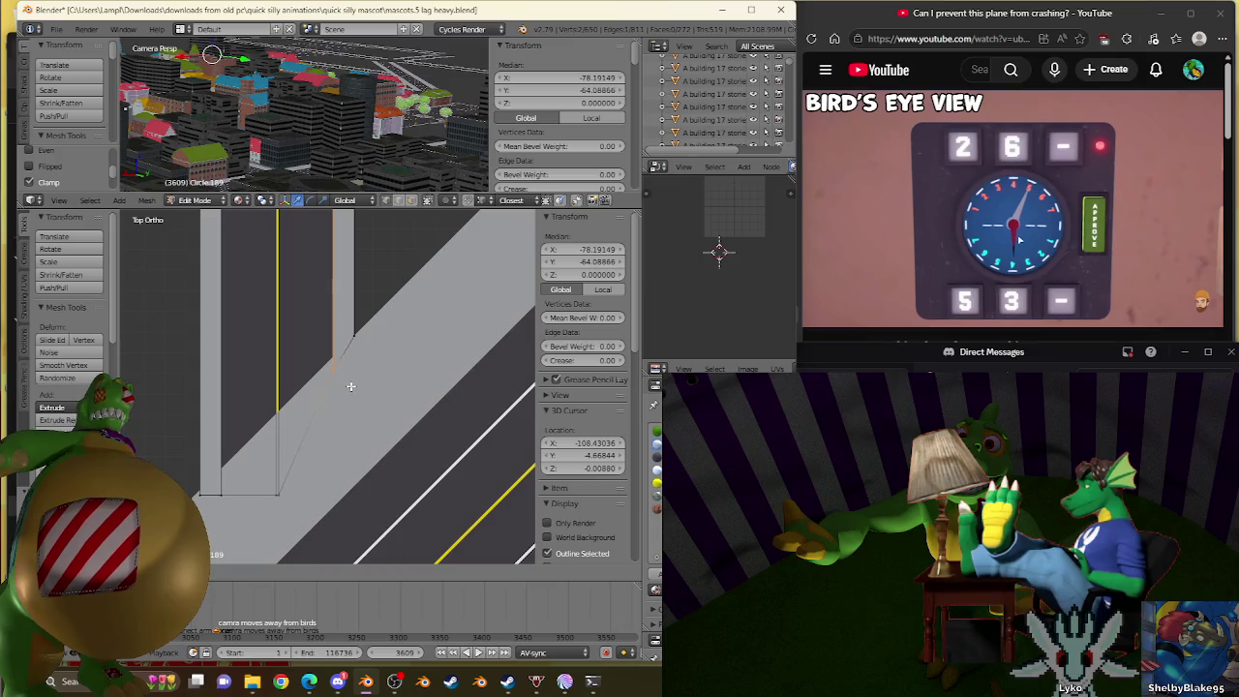
right_click(279, 496)
shift+right_click(258, 513)
scroll(308, 528, up, 3)
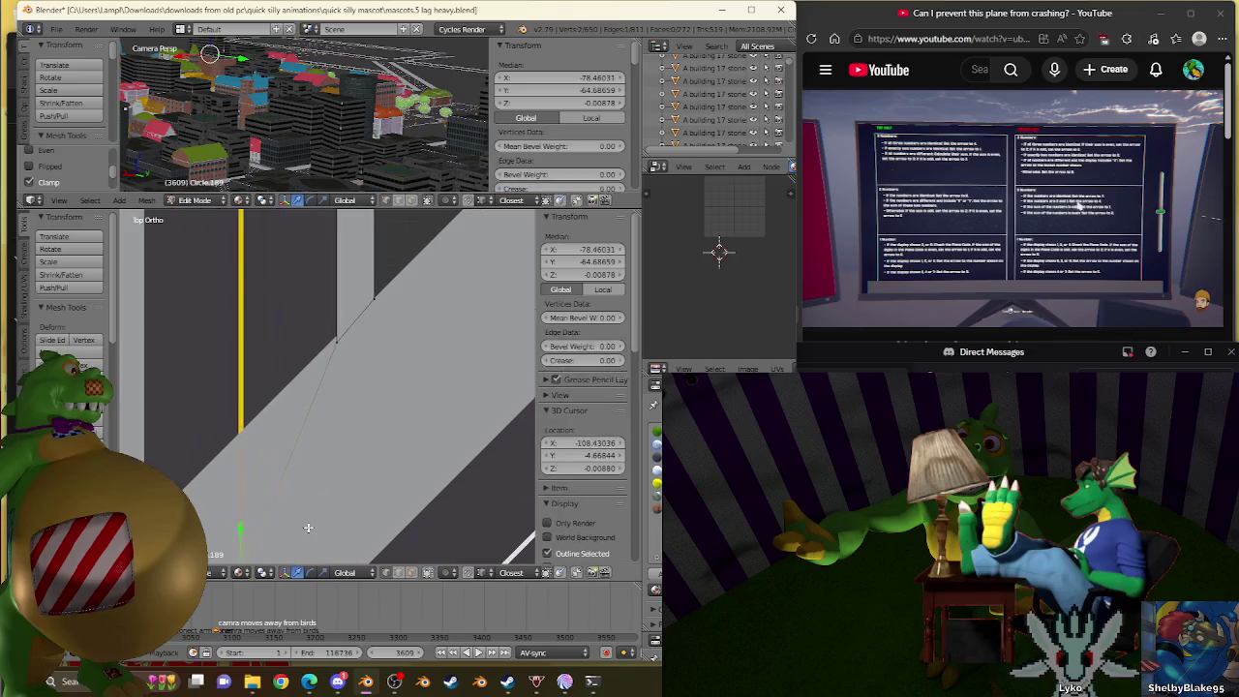
scroll(308, 528, down, 3)
right_click(284, 480)
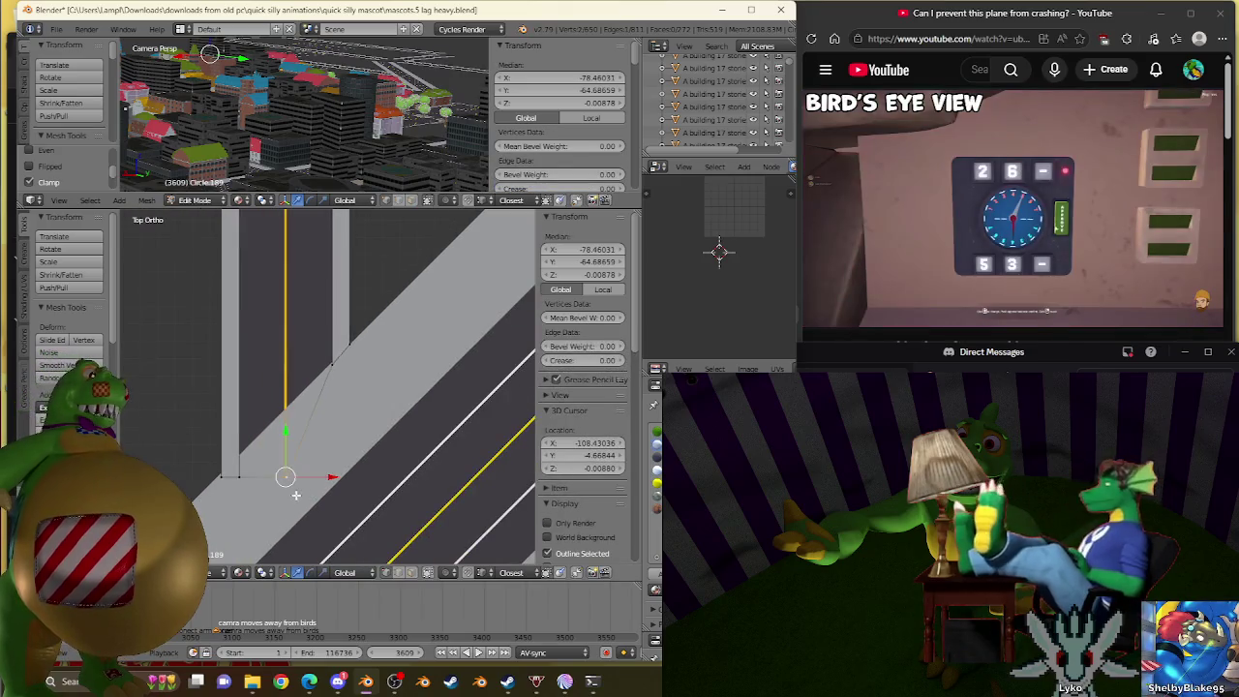
Slide that vertex down the yellow edge toward X -78.467, Y -64.687.
scroll(297, 500, up, 3)
scroll(298, 501, down, 2)
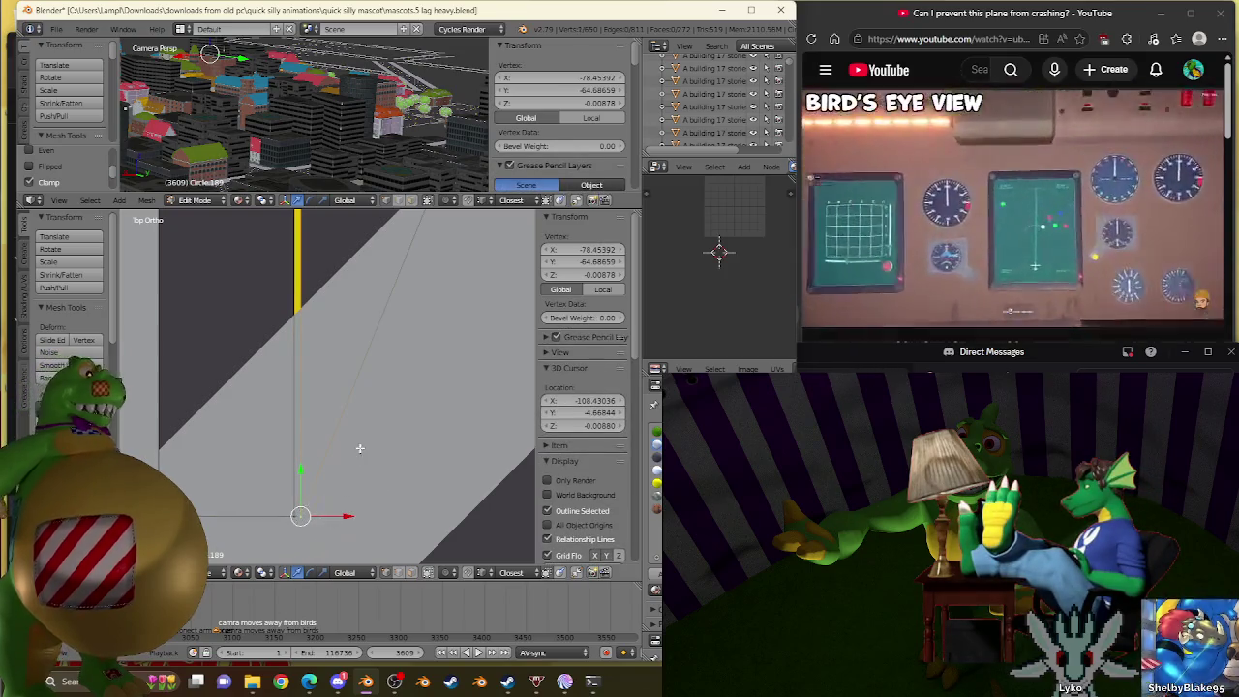
scroll(356, 469, up, 1)
scroll(356, 470, up, 1)
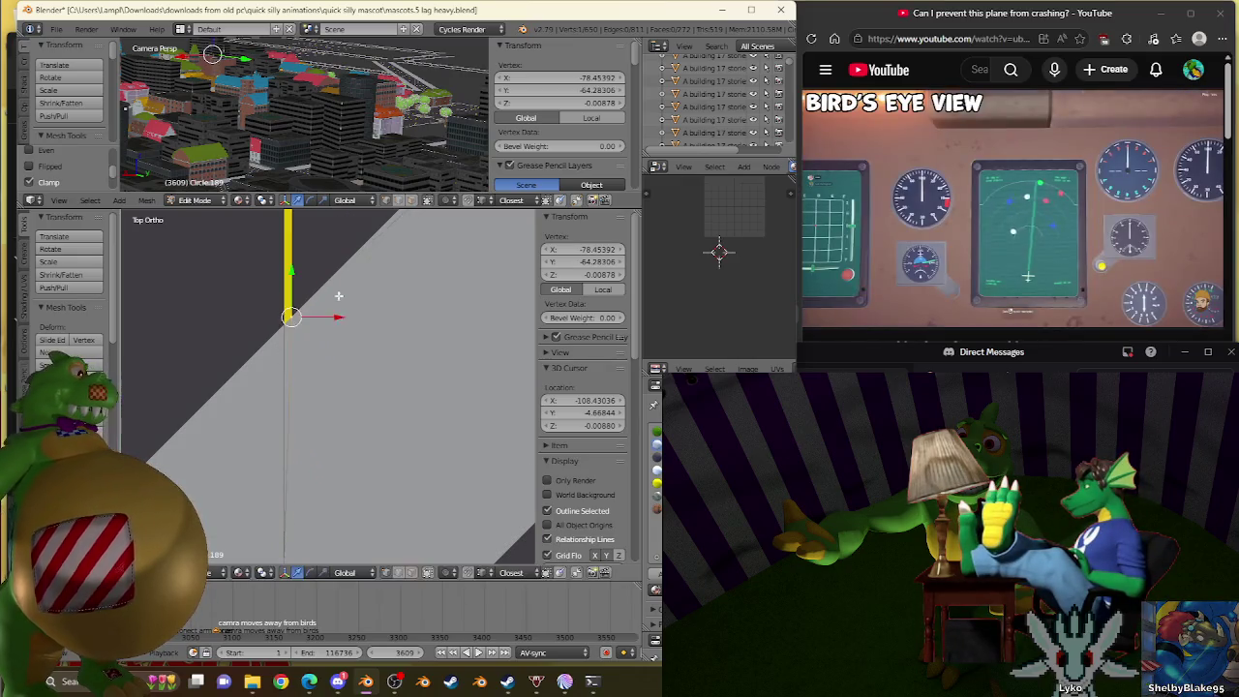
key(g)
click(328, 489)
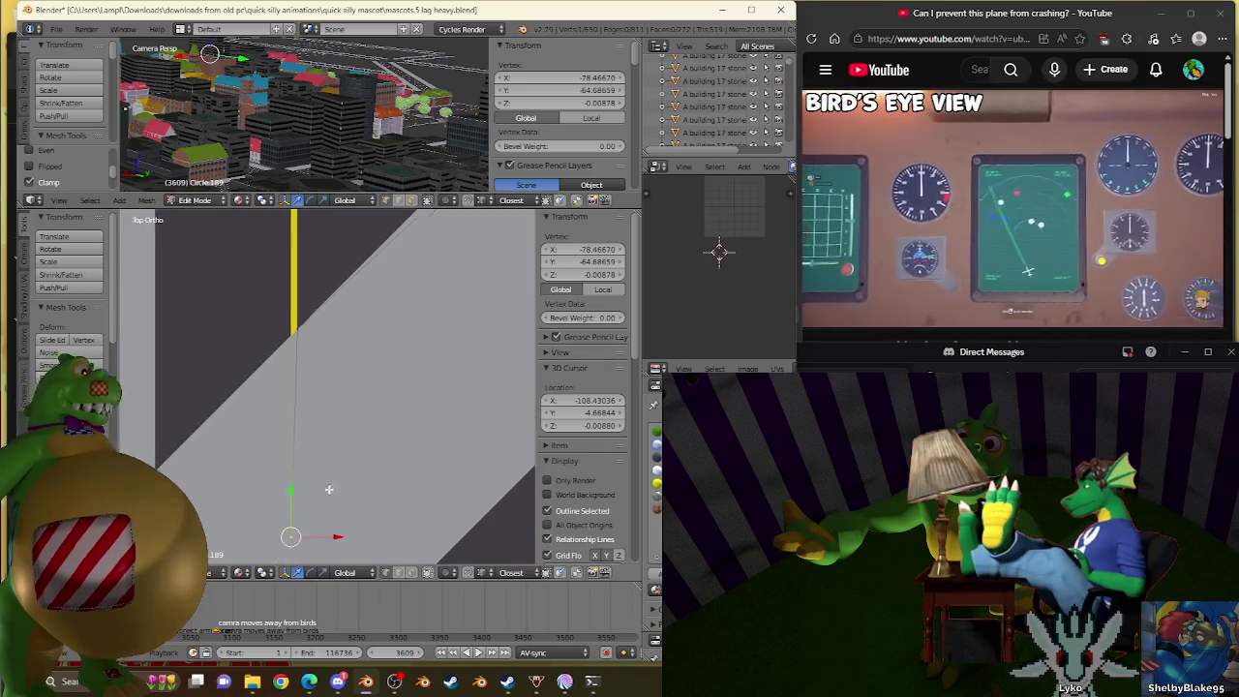
scroll(332, 482, up, 1)
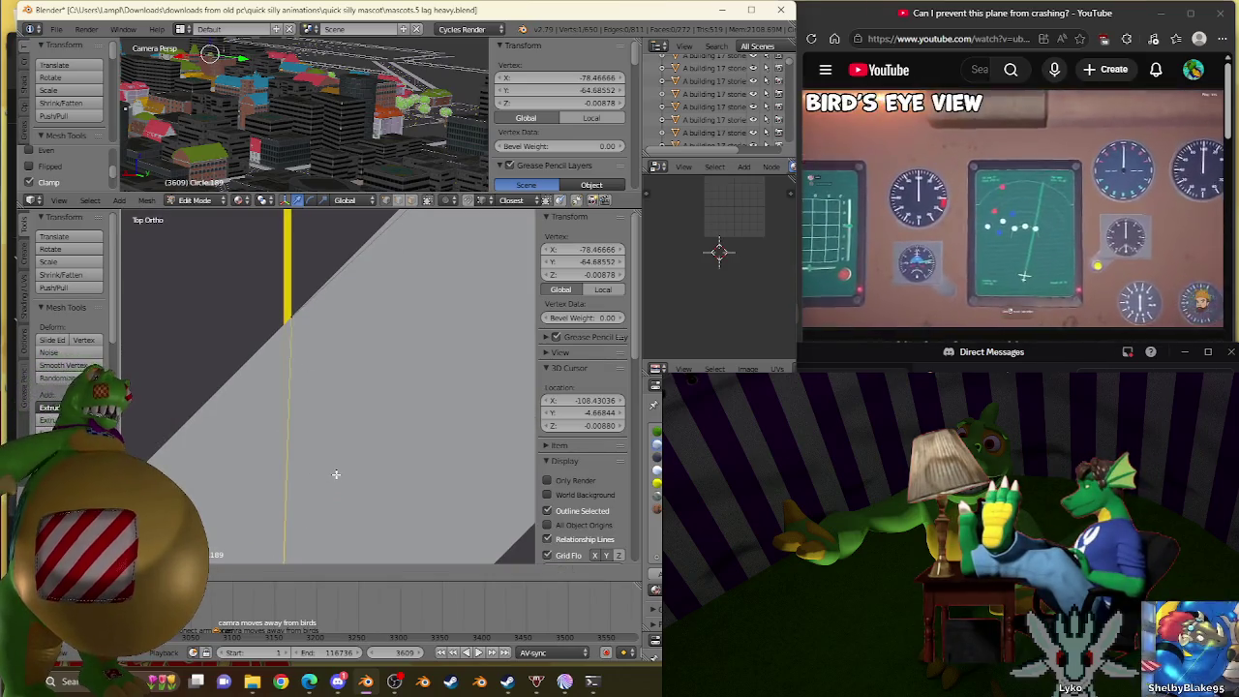
right_click(284, 561)
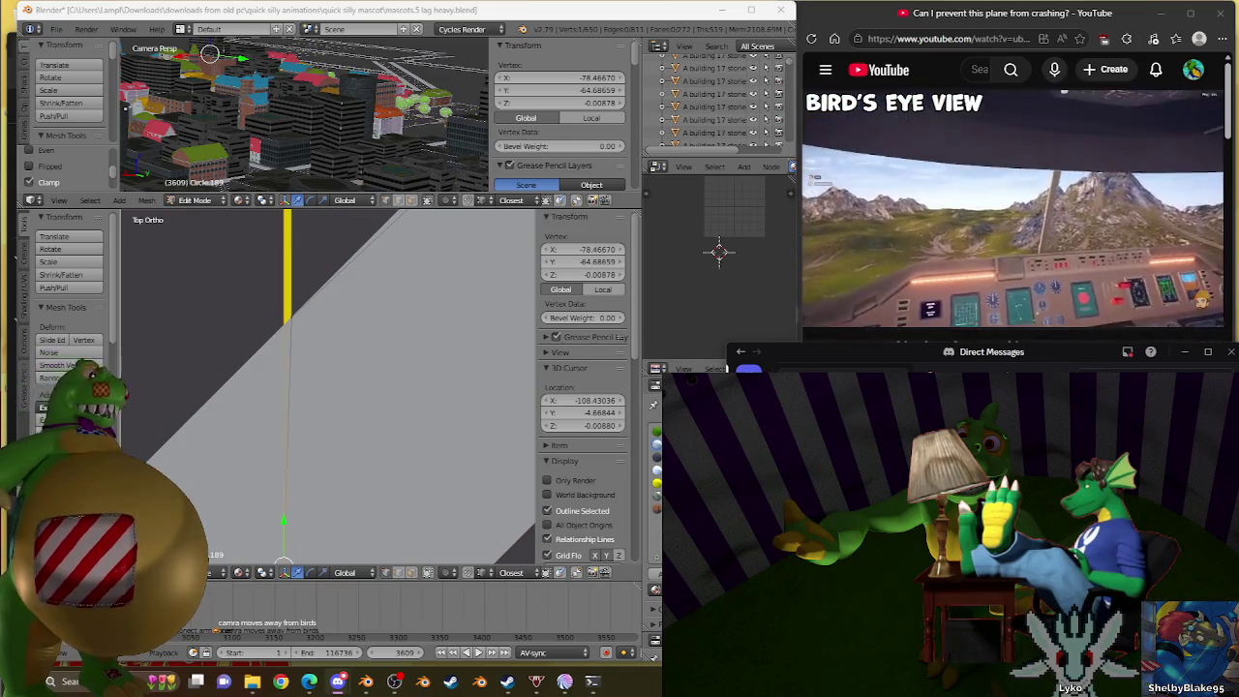
scroll(414, 425, down, 5)
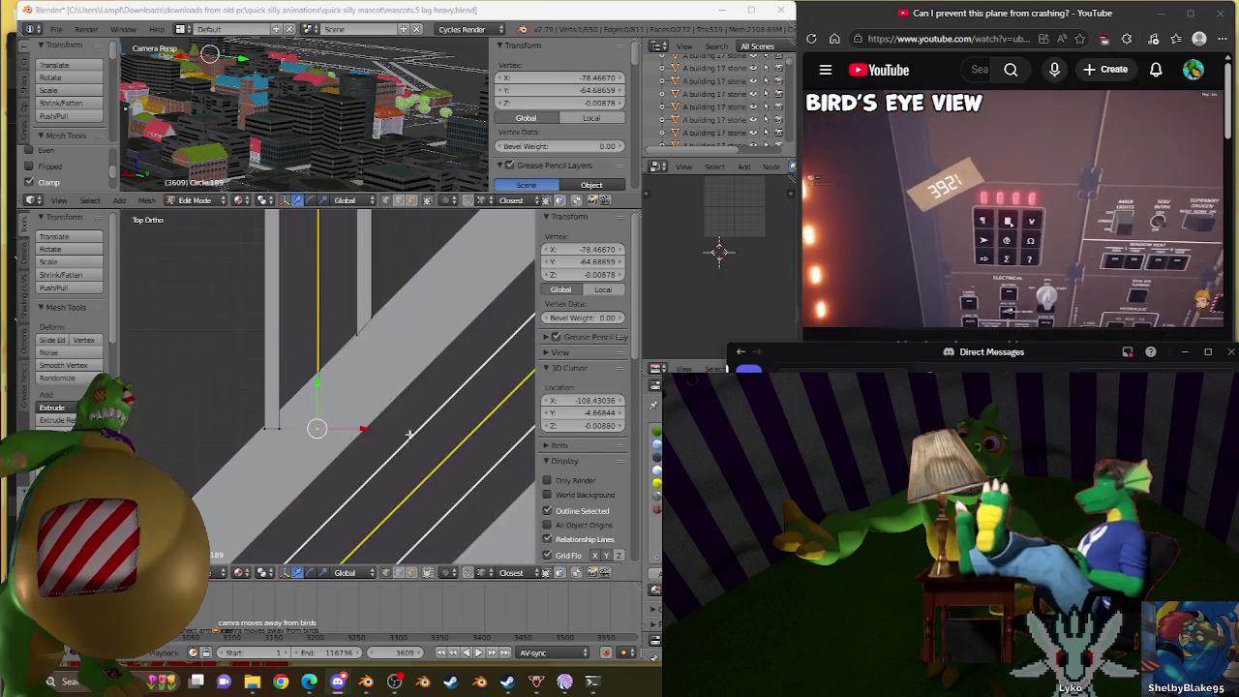
Angle the driveway's end vertices flush along the diagonal road, centred at X -78.833, Y -64.662.
scroll(311, 484, up, 5)
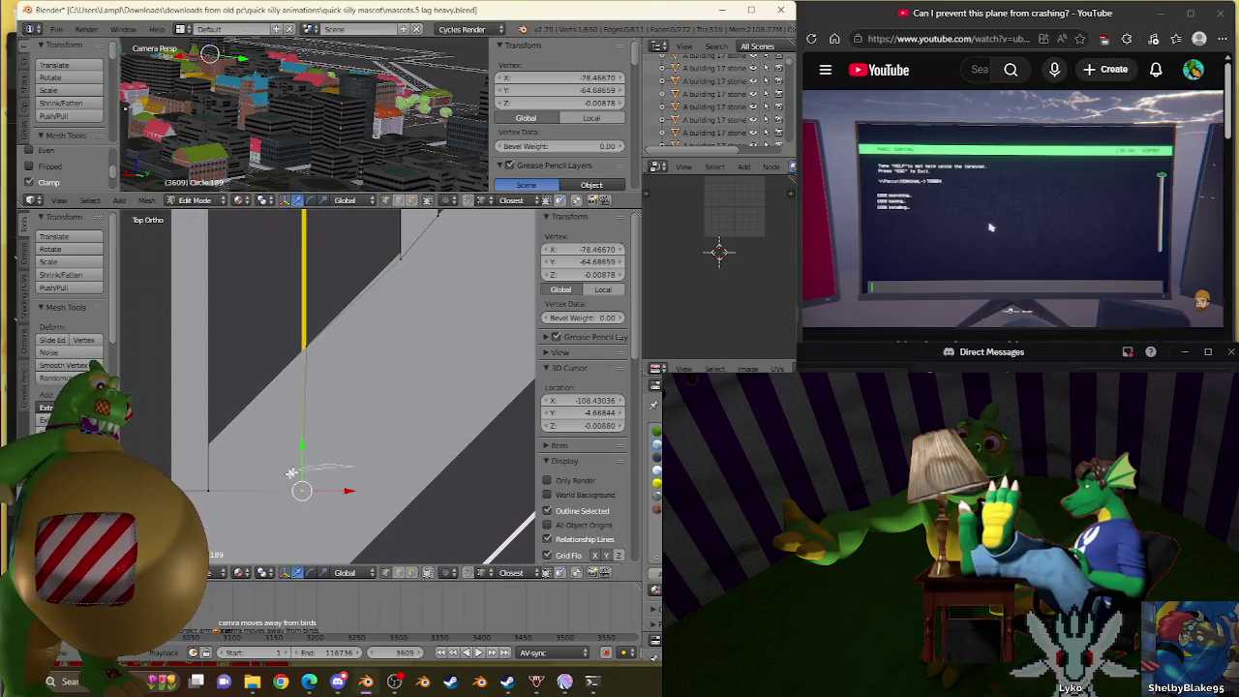
scroll(291, 472, up, 3)
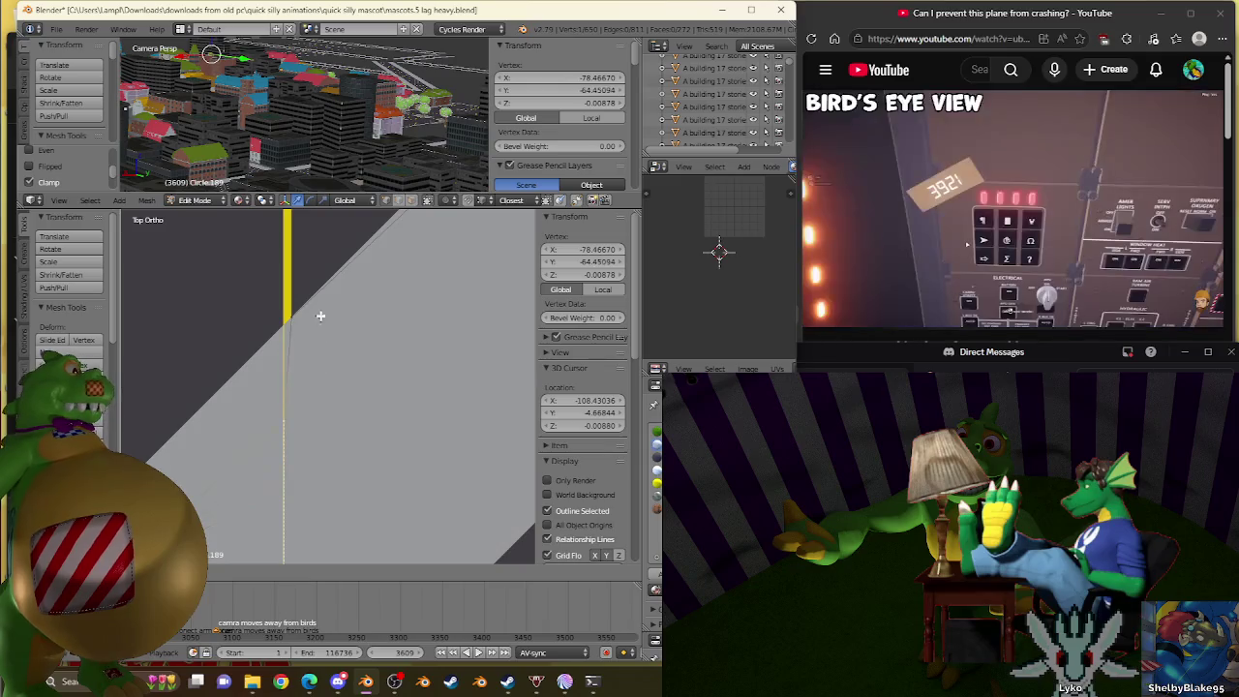
key(g)
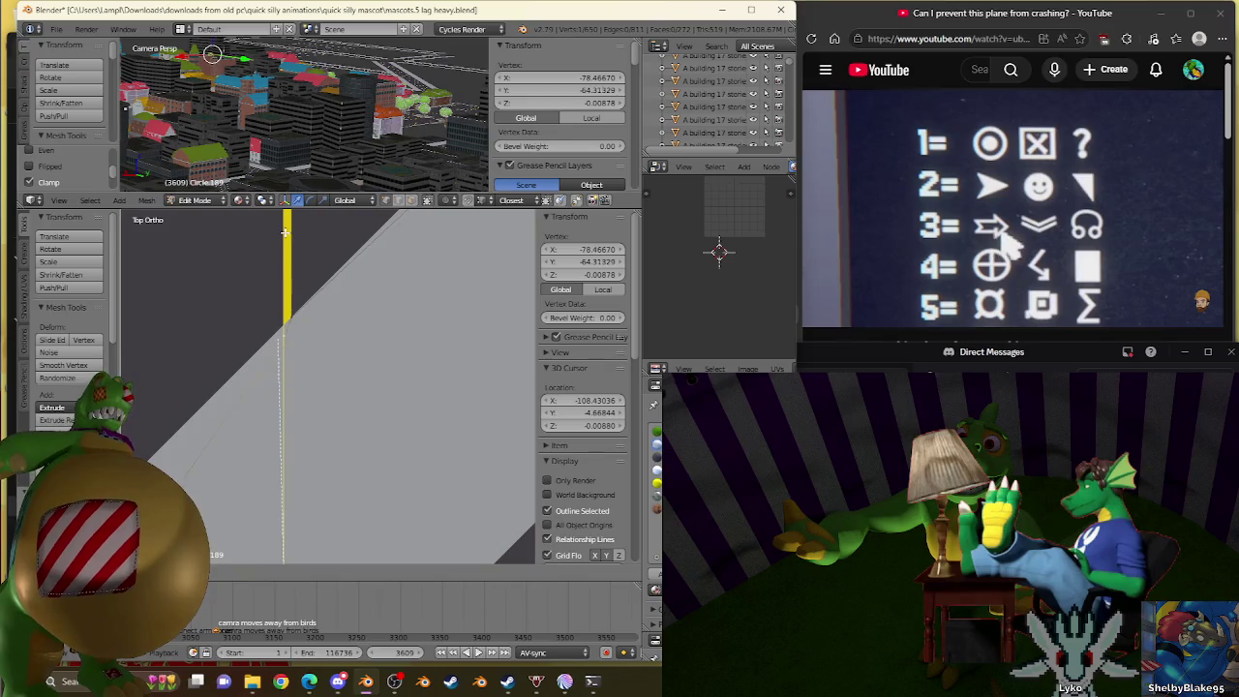
click(285, 222)
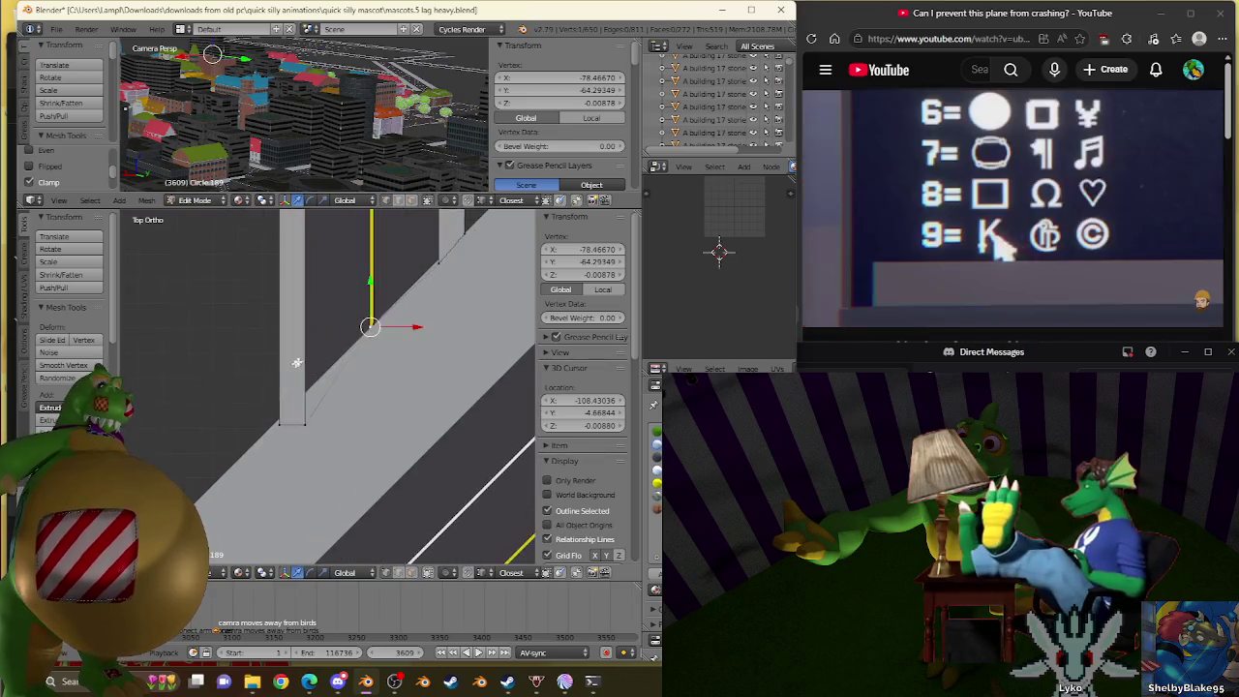
shift+middle_drag(274, 280, 322, 480)
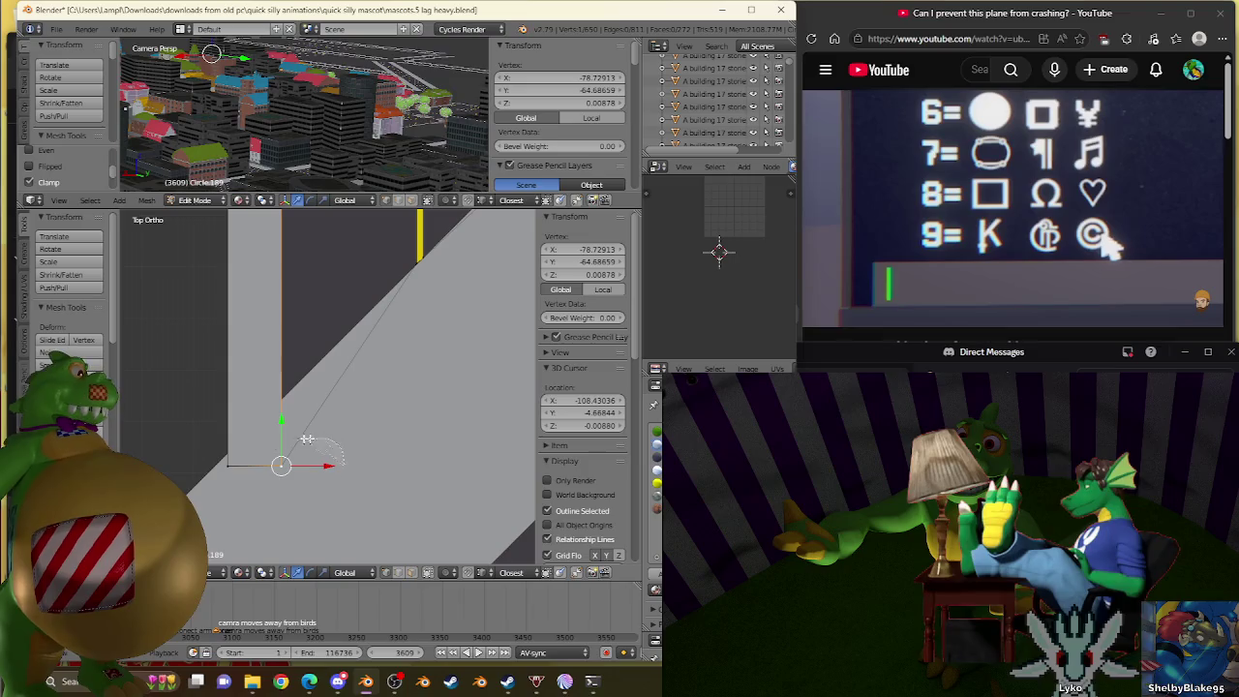
shift+click(307, 438)
scroll(289, 514, up, 1)
key(g)
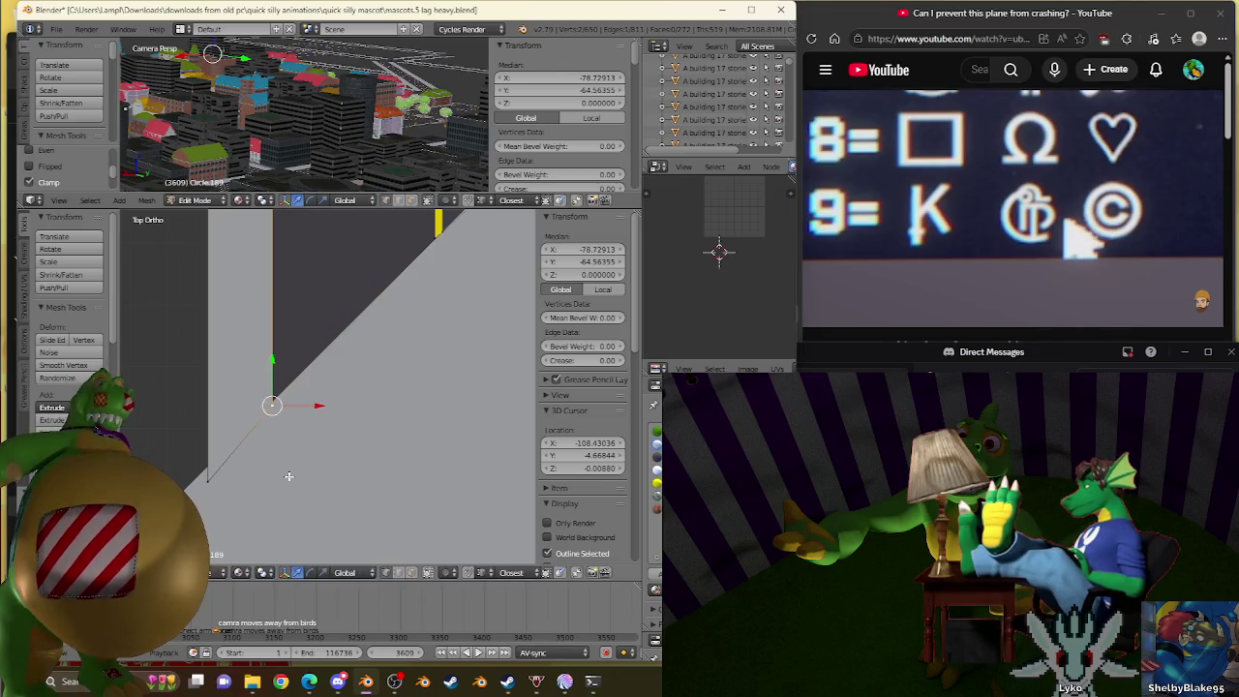
right_click(228, 491)
shift+right_click(223, 452)
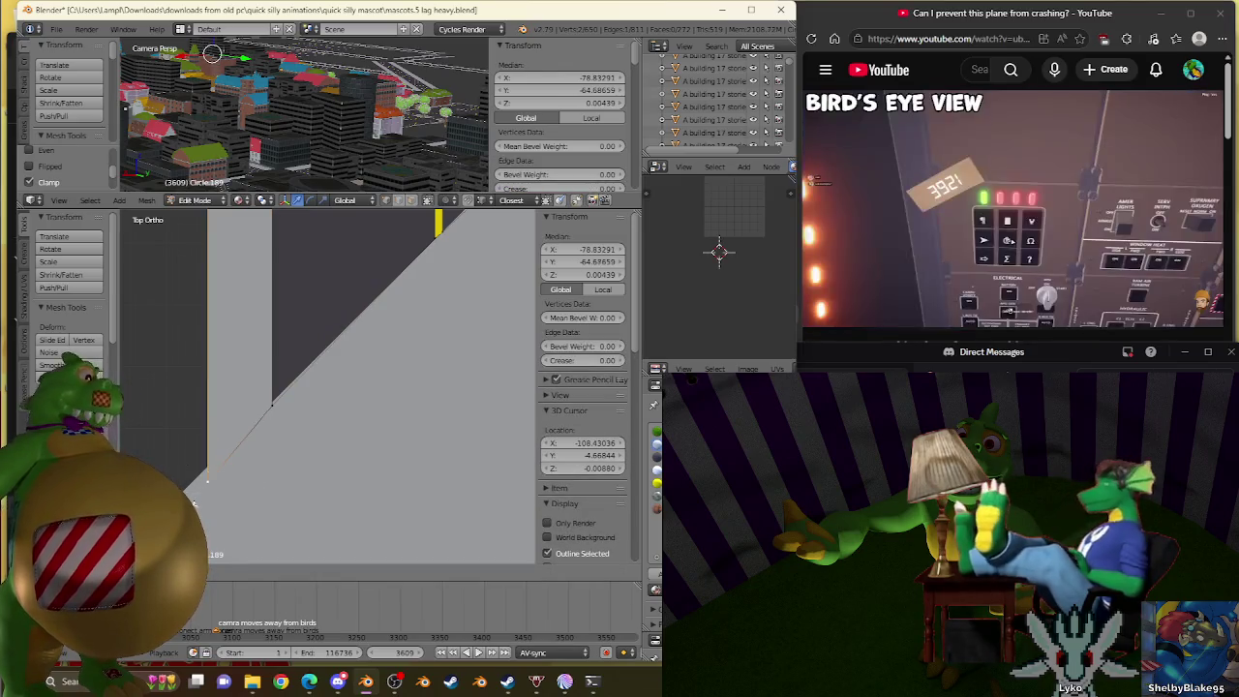
scroll(277, 461, down, 3)
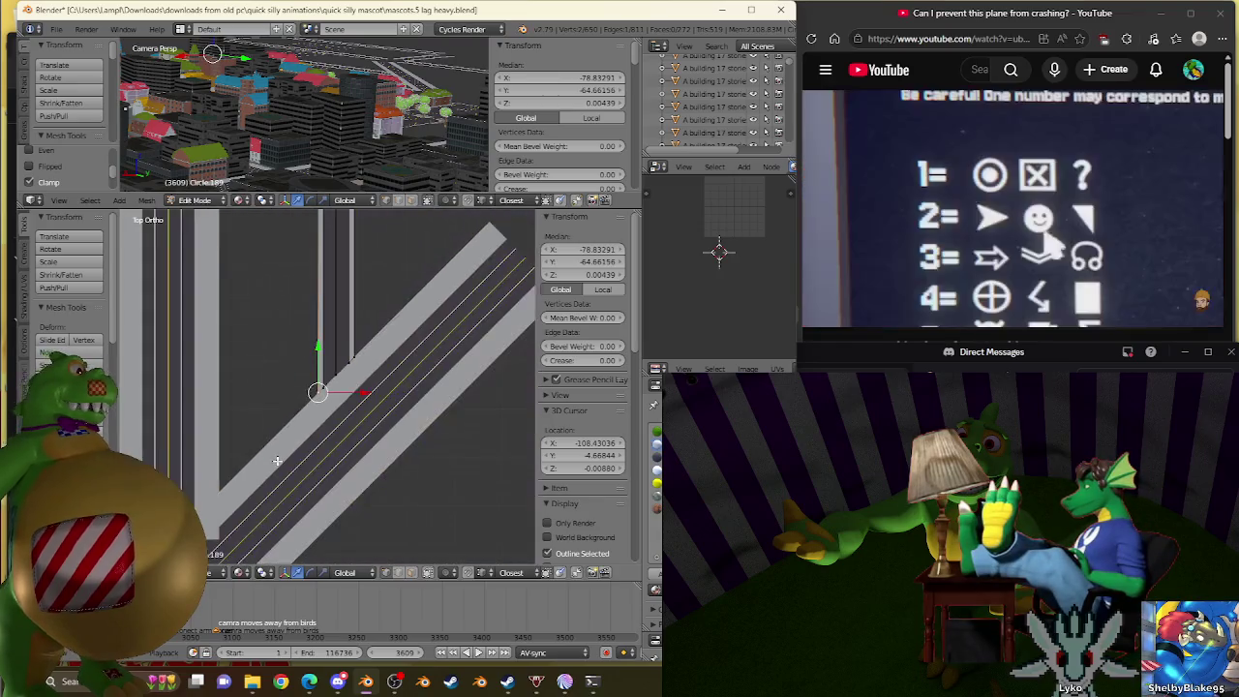
Zoom the Top Ortho view onto the junction of the vertical driveway strip and the diagonal road.
scroll(285, 452, down, 2)
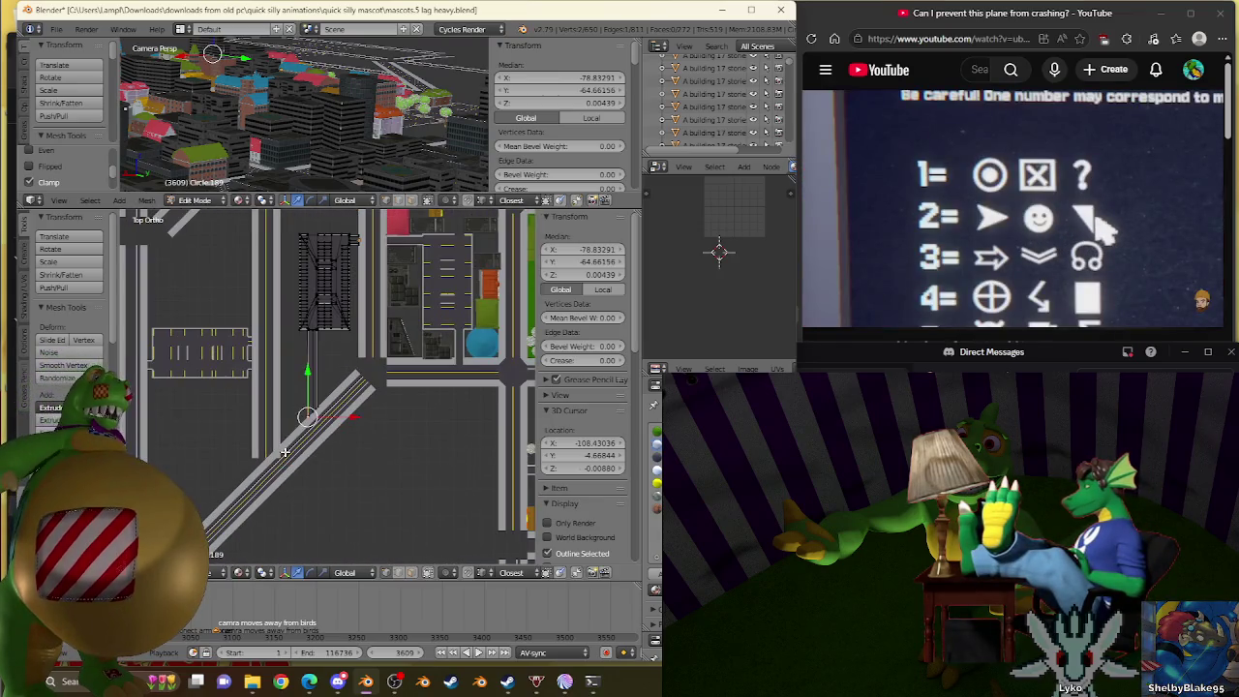
scroll(285, 452, down, 1)
scroll(289, 448, down, 1)
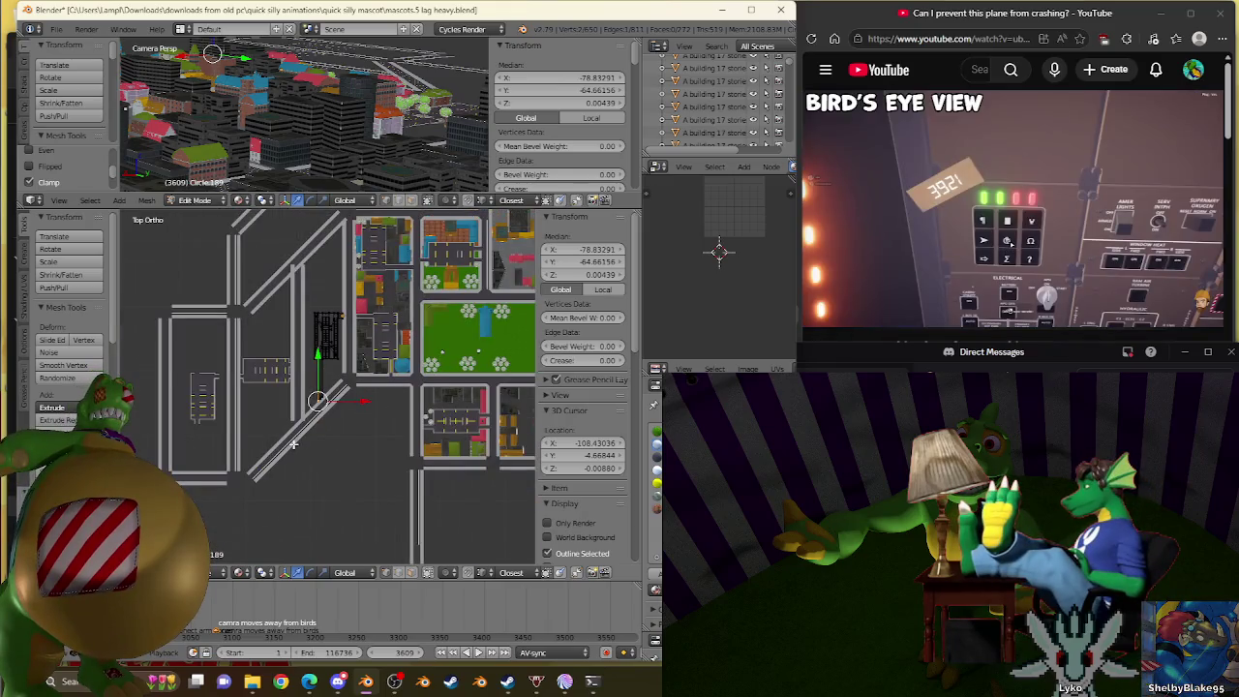
scroll(293, 445, down, 1)
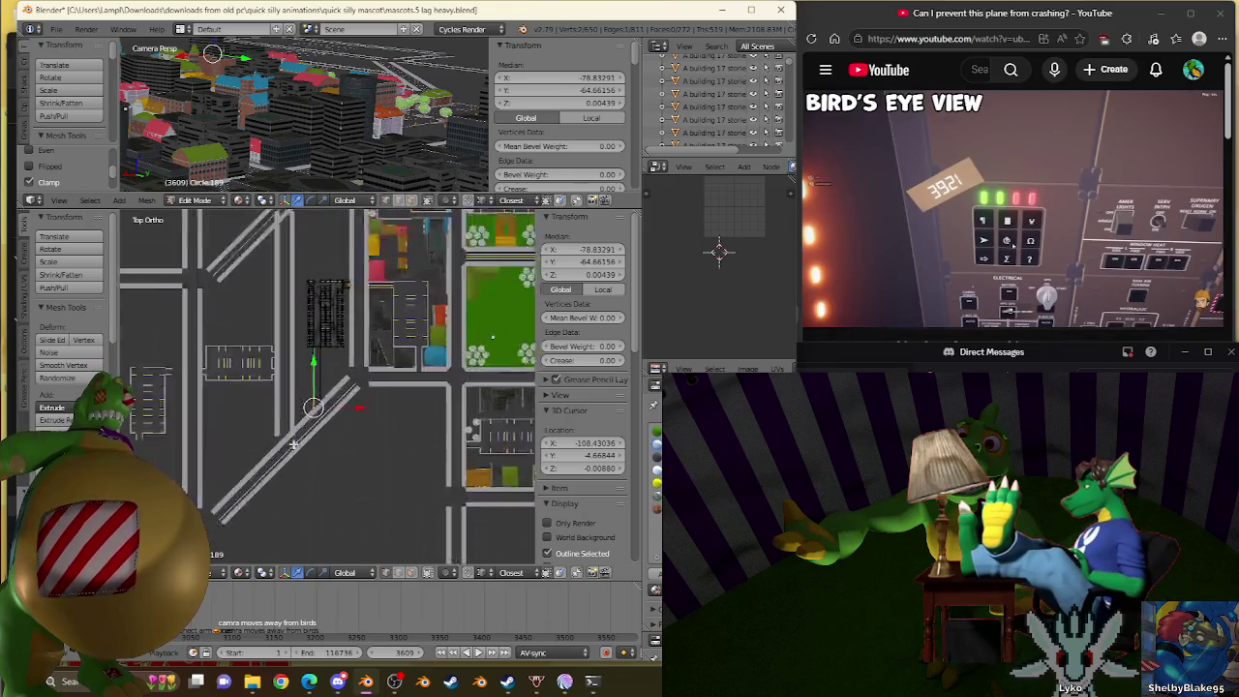
scroll(294, 444, up, 2)
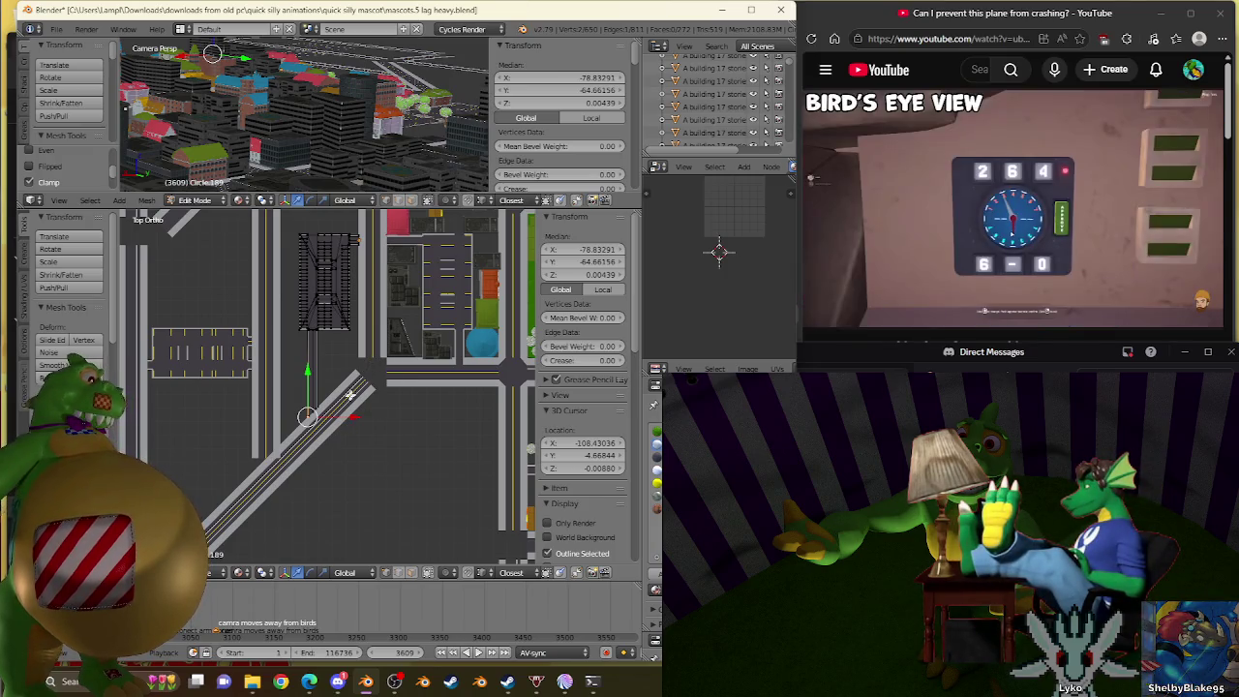
scroll(350, 394, up, 3)
scroll(303, 452, up, 2)
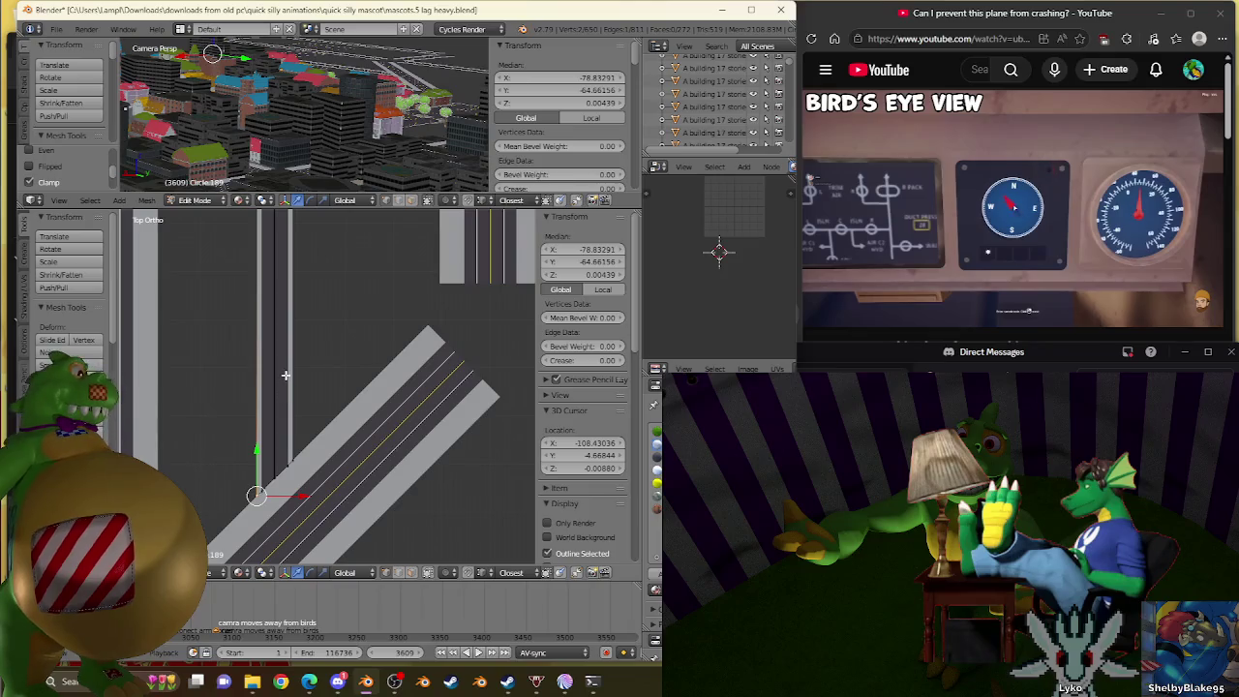
Add a loop cut across the vertical strip near where it meets the diagonal road.
key(ctrl+r)
click(285, 375)
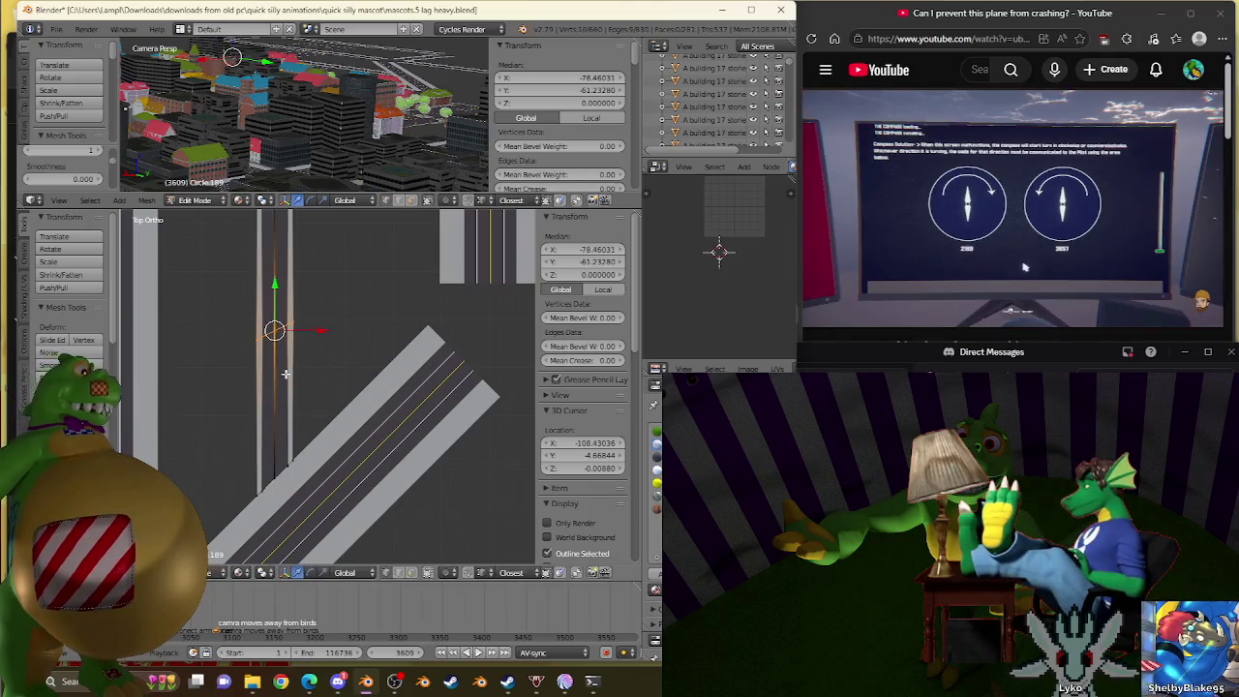
click(284, 387)
scroll(349, 388, up, 2)
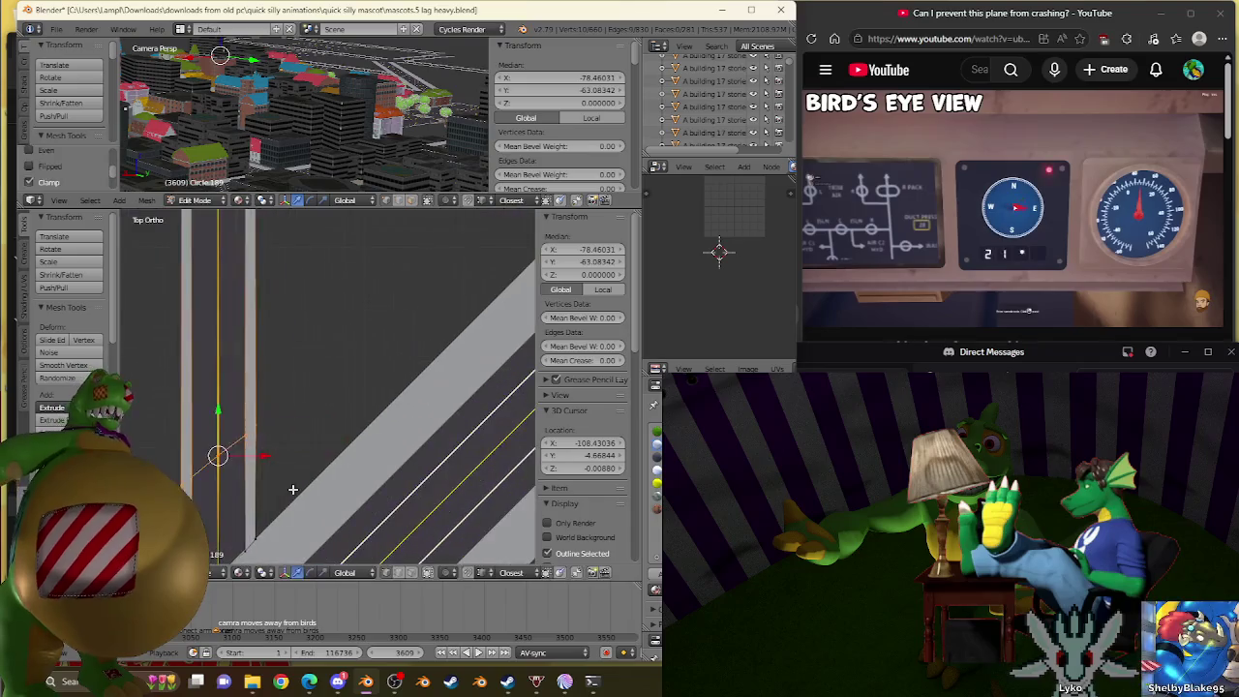
scroll(348, 388, up, 2)
Move the new end vertex onto the diagonal street's edge, near X -77.477, Y -63.308.
right_click(267, 447)
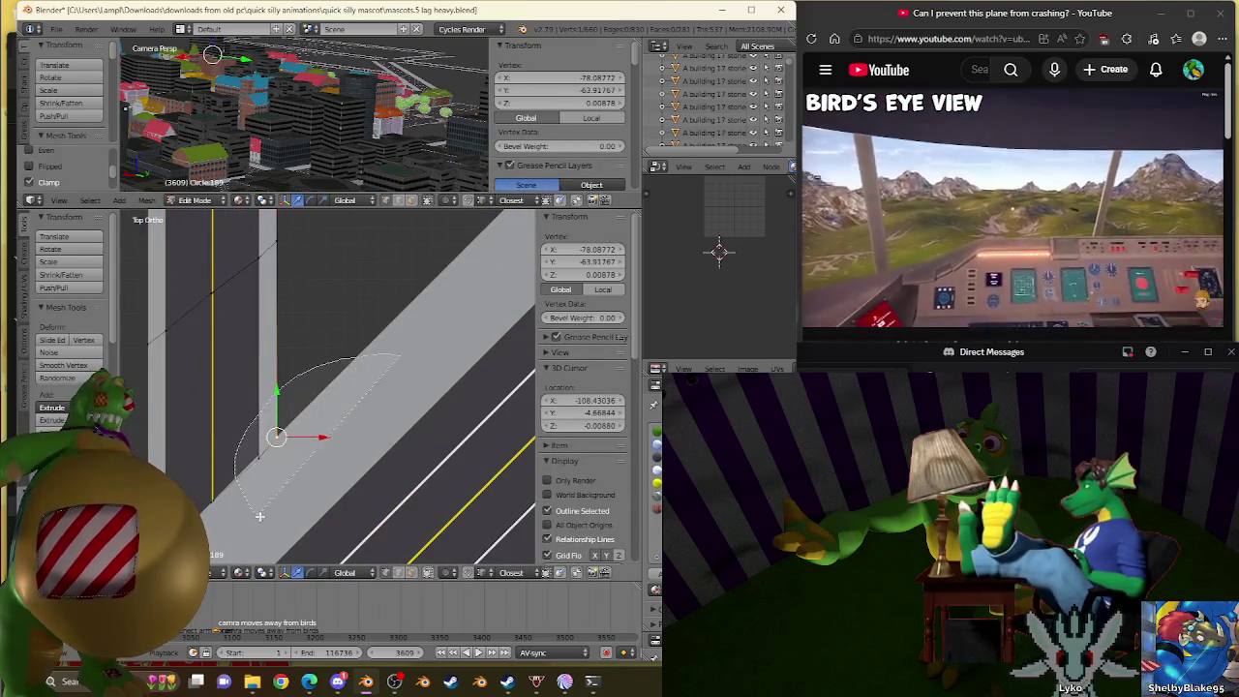
shift+middle_drag(320, 471, 309, 395)
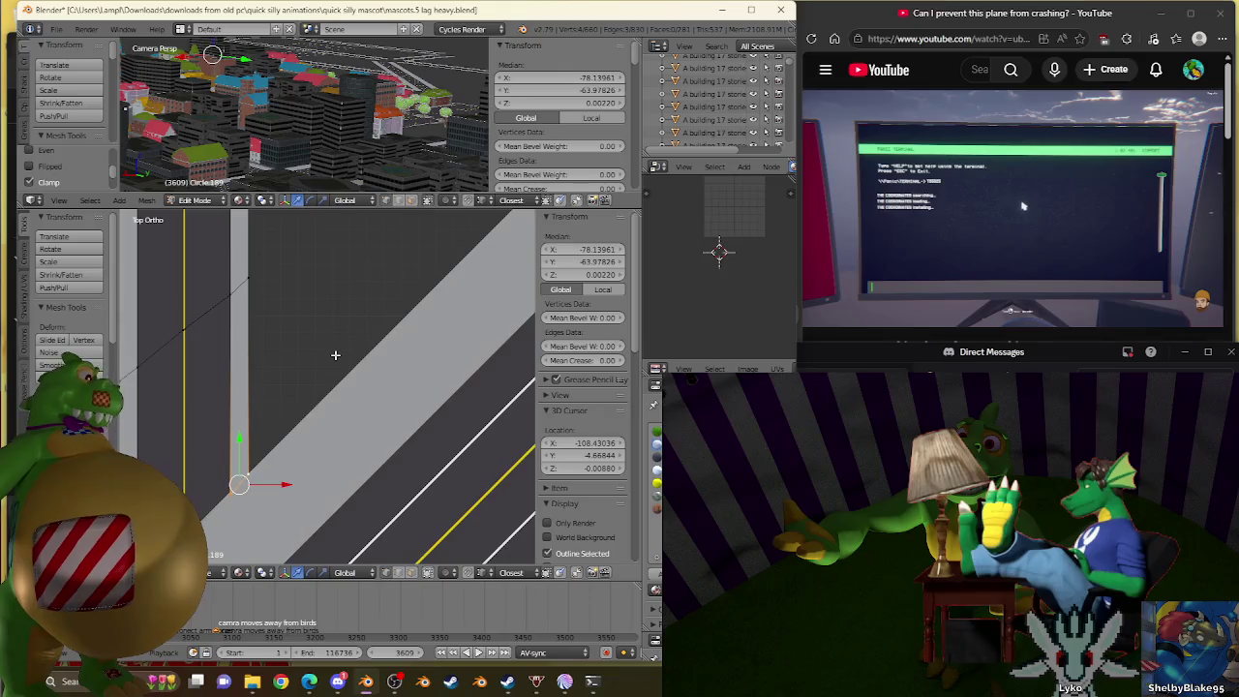
key(g)
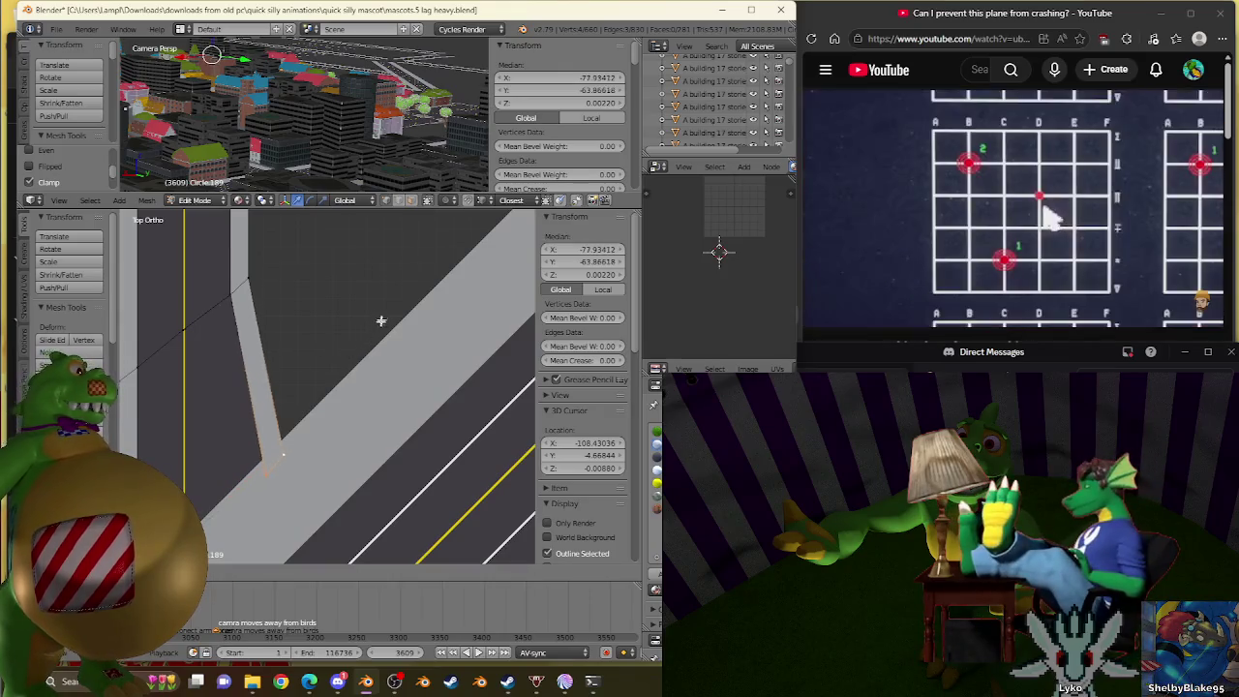
click(424, 262)
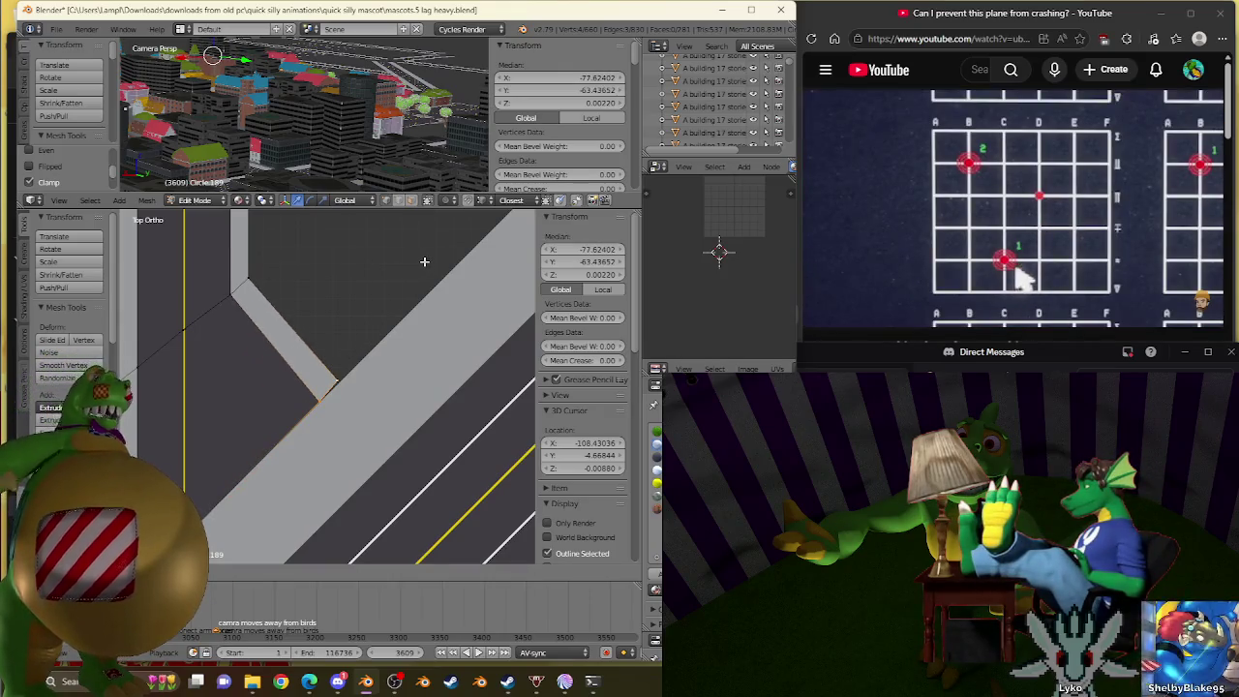
scroll(426, 290, up, 1)
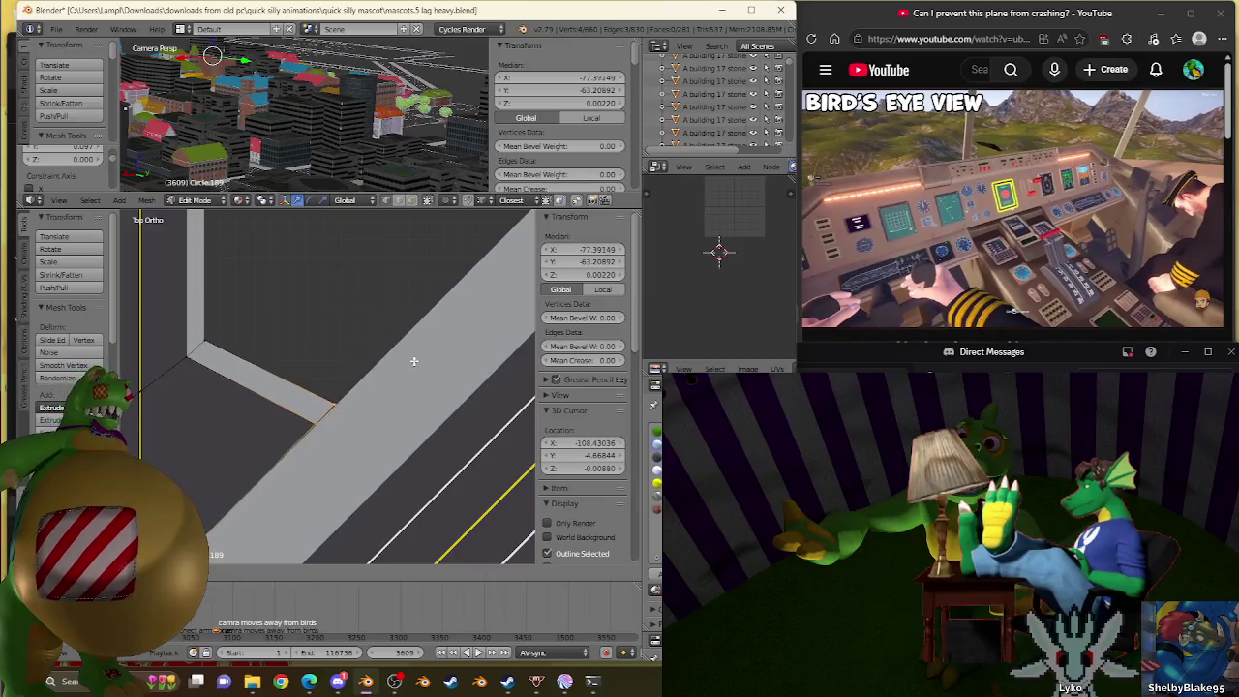
key(g)
click(404, 373)
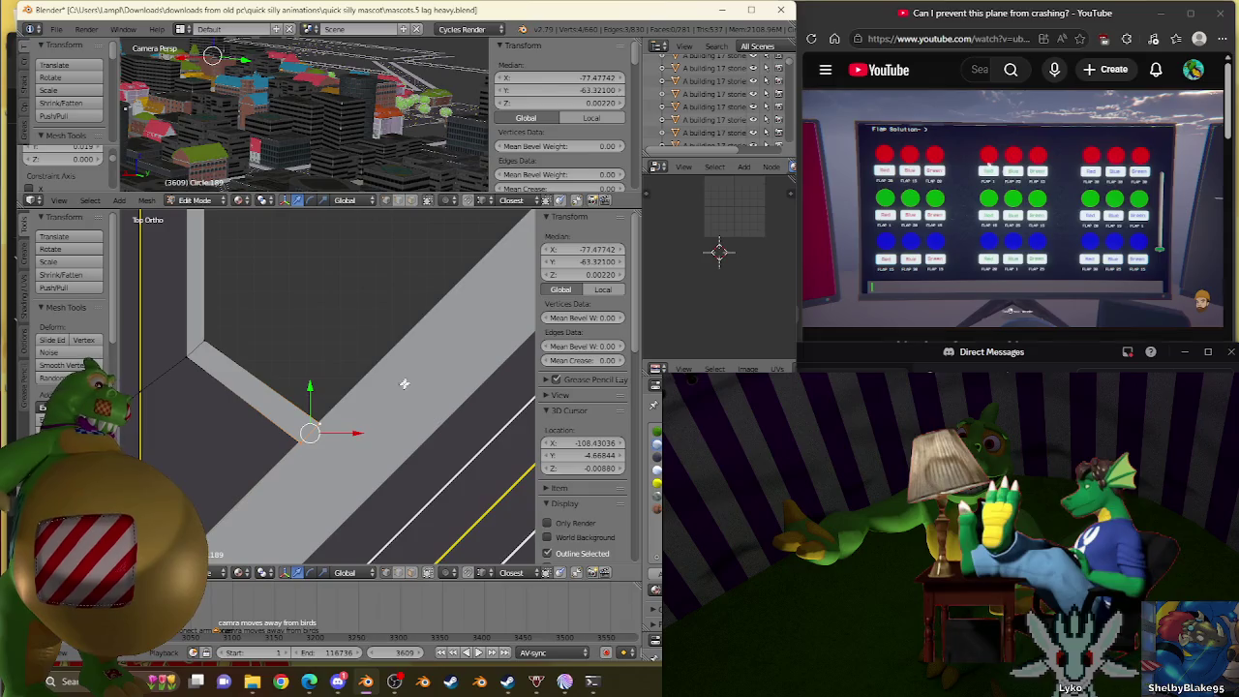
scroll(361, 457, up, 2)
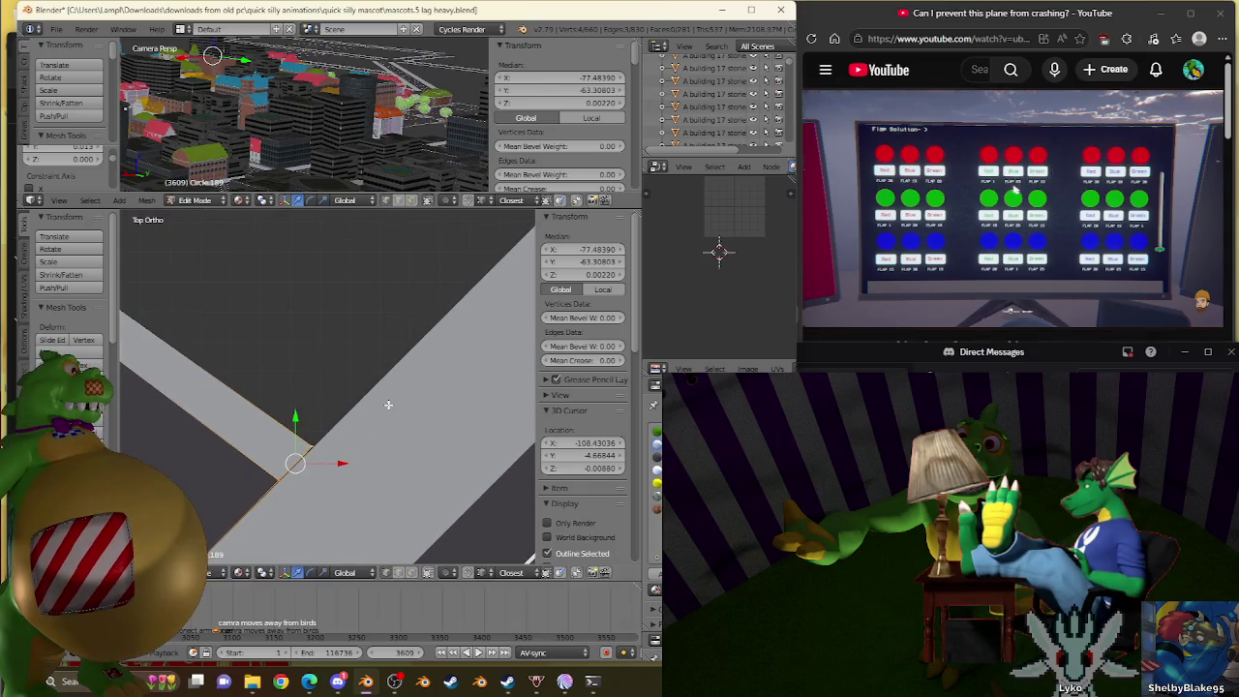
key(s)
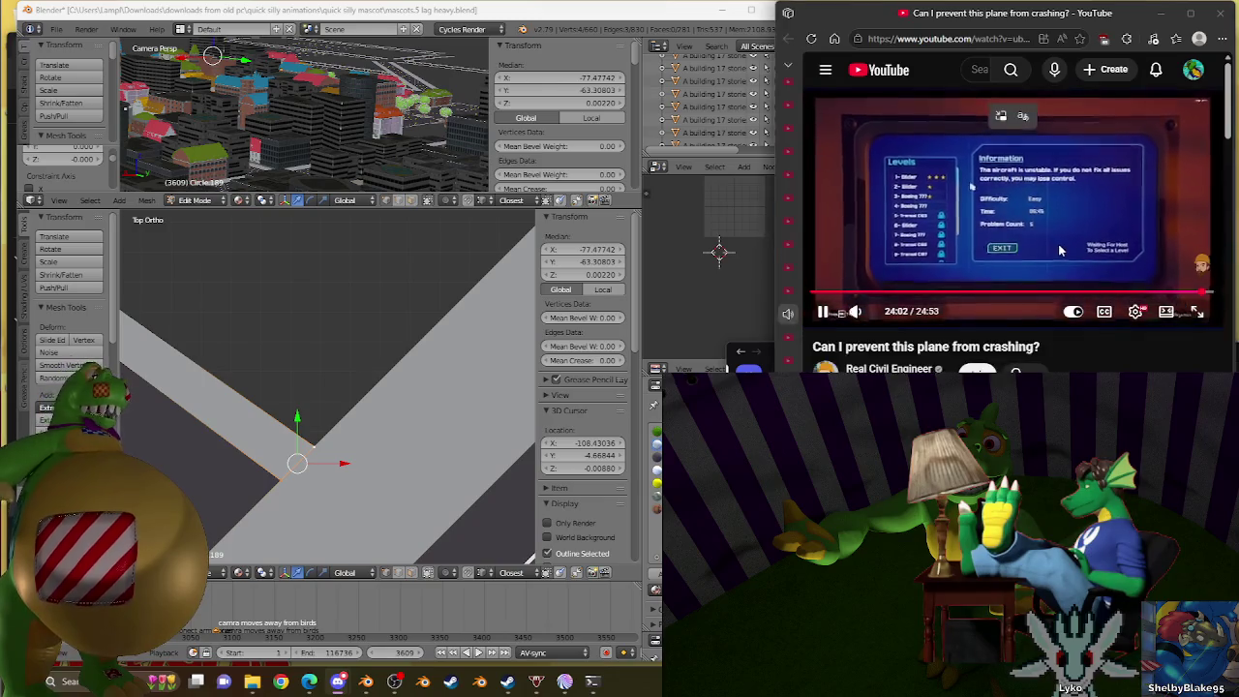
Scroll through the recommended videos alongside the plane-crash video.
scroll(1062, 262, down, 5)
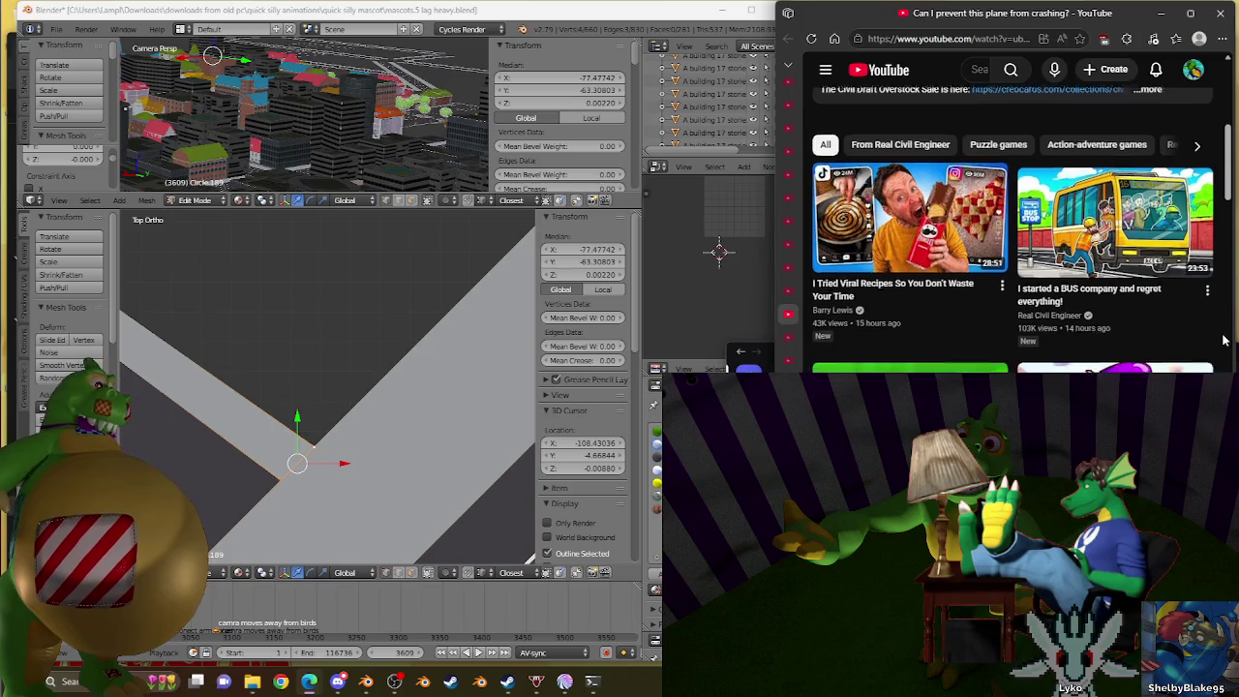
scroll(1224, 339, down, 4)
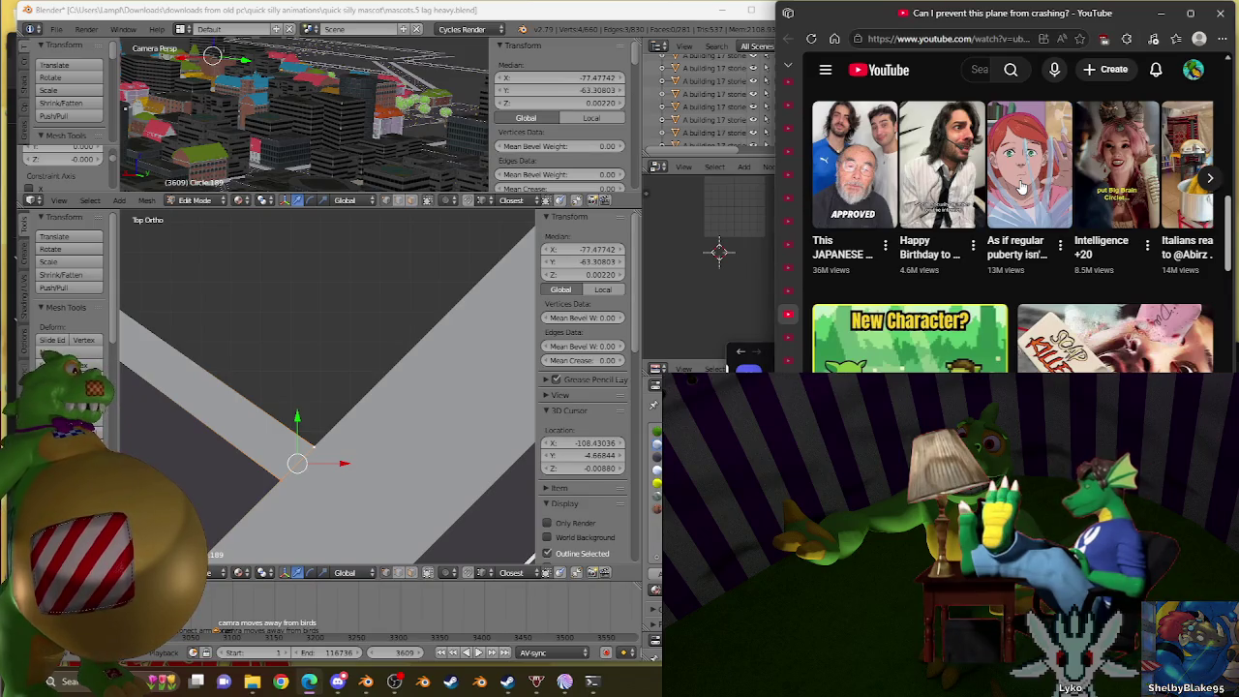
scroll(1021, 185, down, 3)
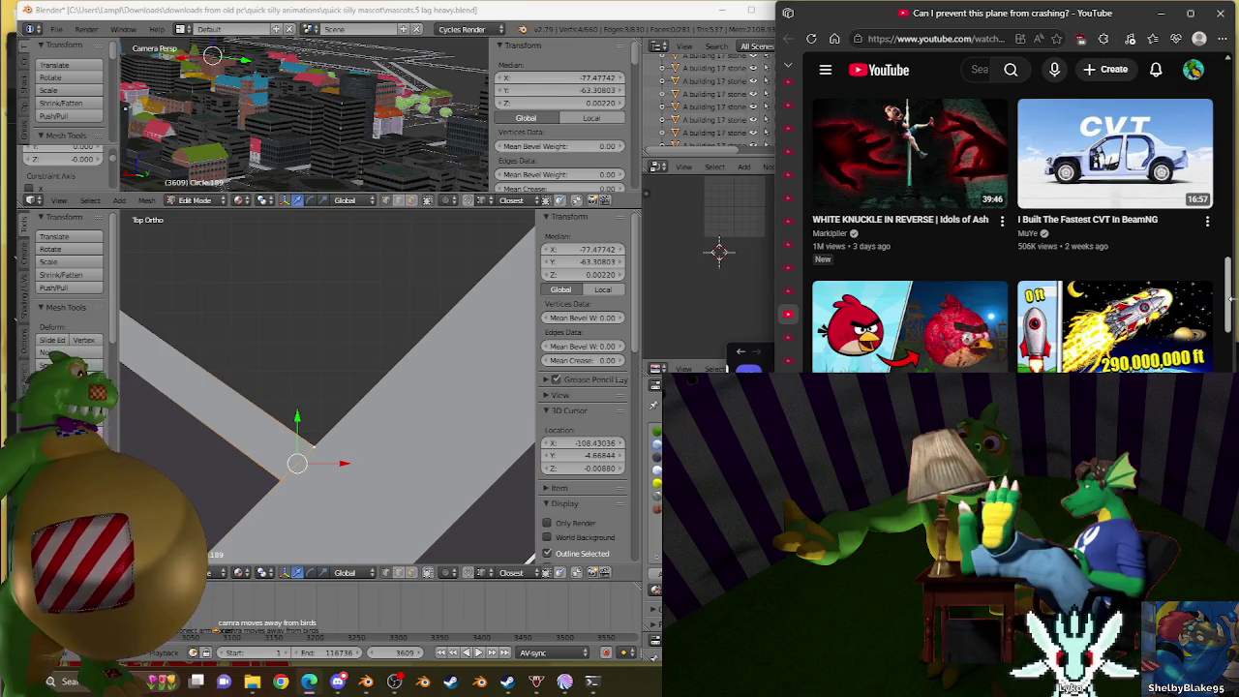
scroll(1012, 232, down, 2)
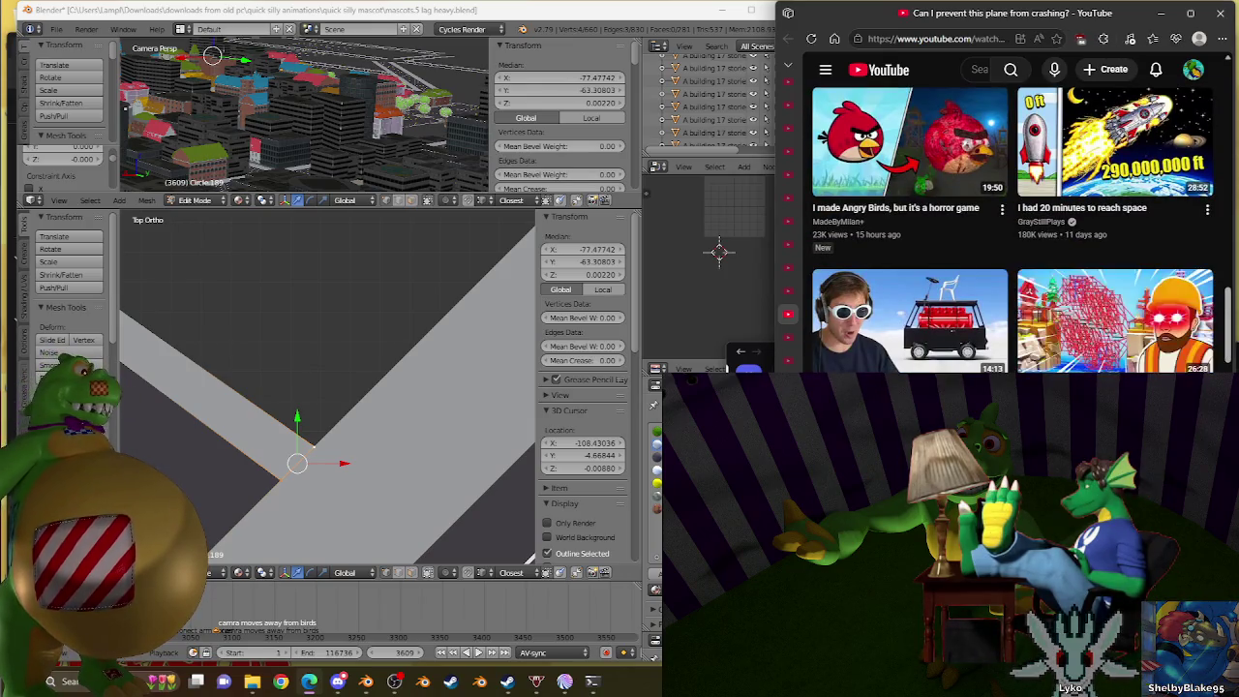
scroll(1012, 232, down, 3)
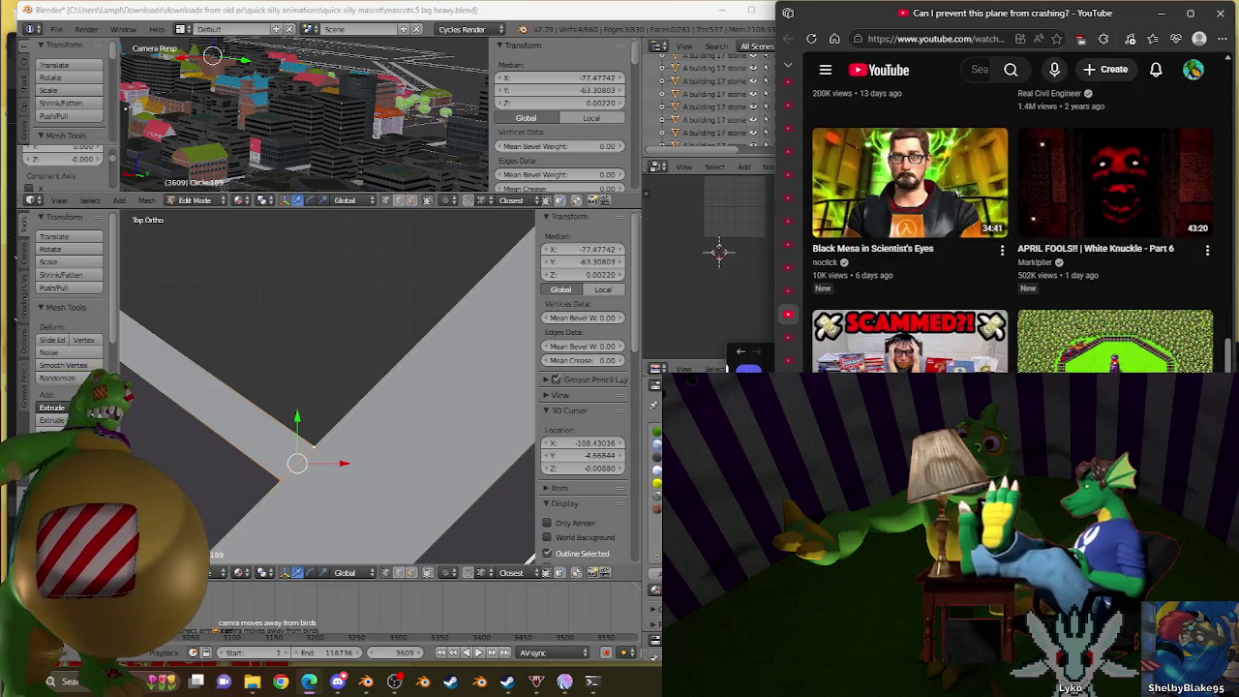
scroll(1011, 232, down, 3)
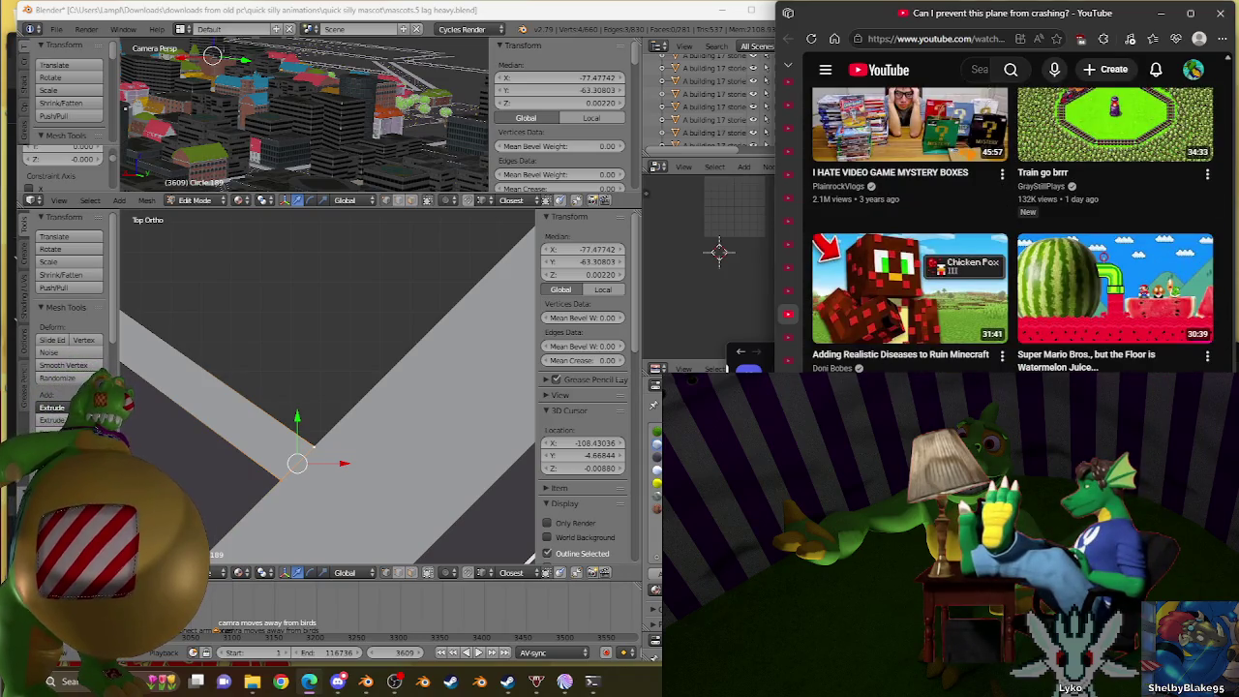
scroll(1012, 232, down, 2)
scroll(1011, 232, down, 3)
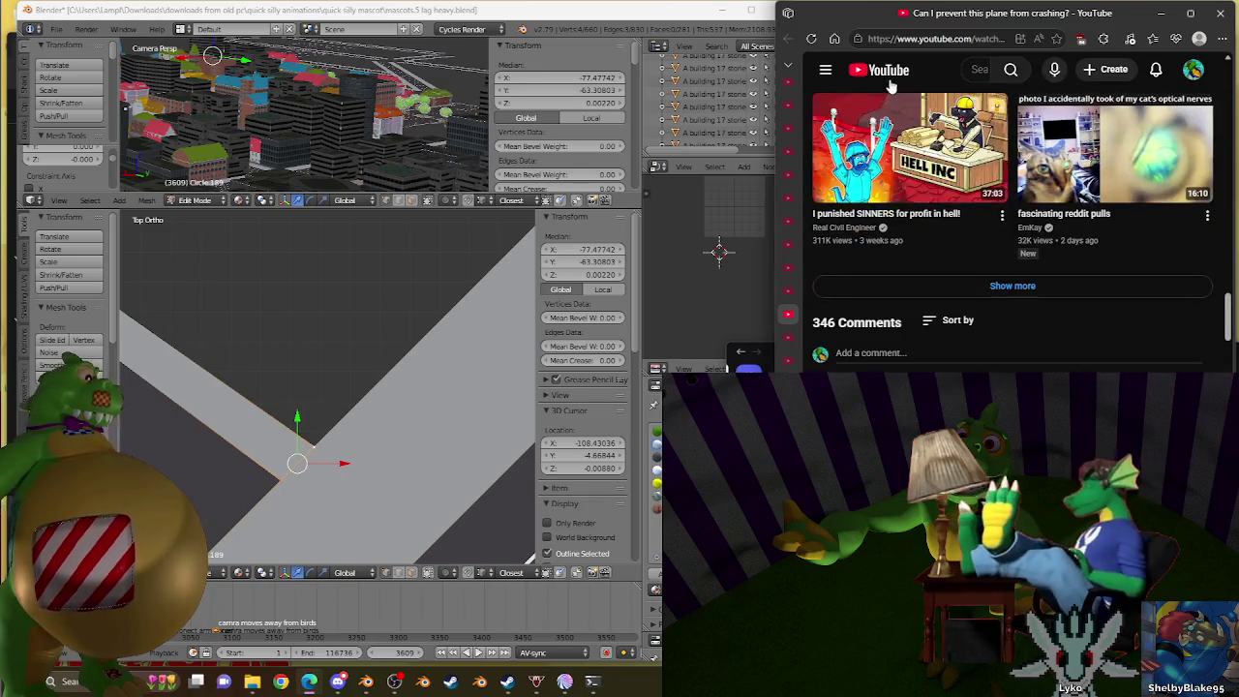
scroll(1152, 279, up, 2)
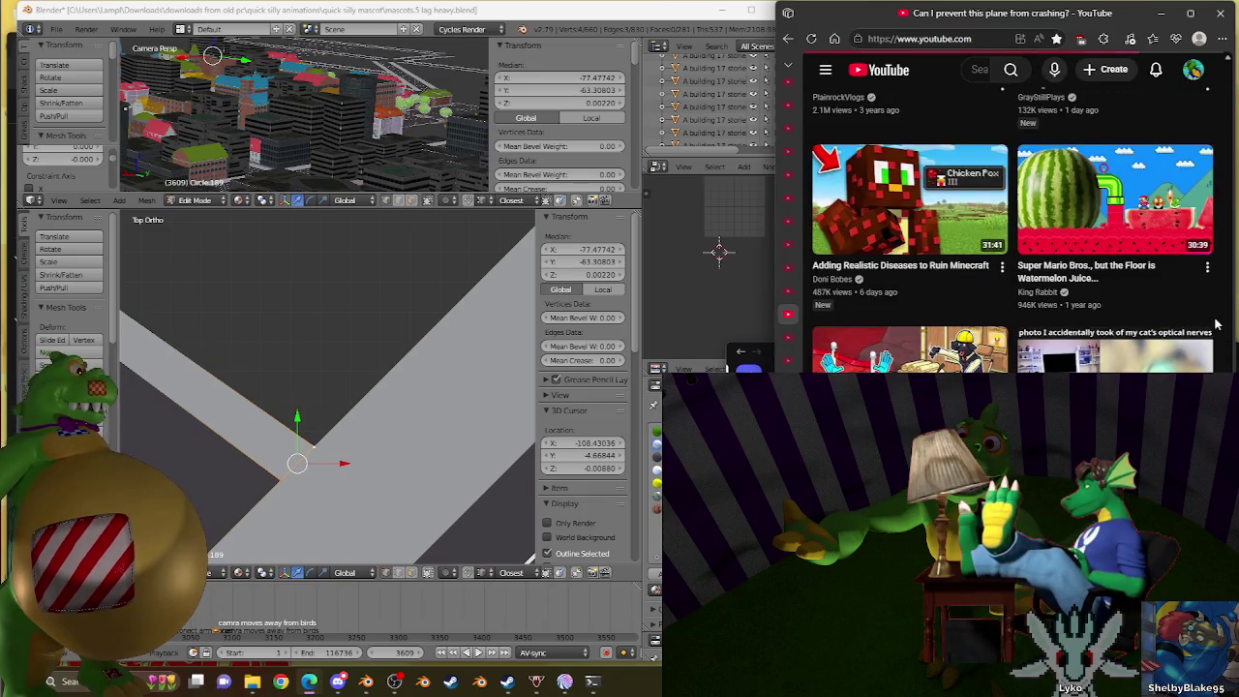
scroll(1218, 322, up, 5)
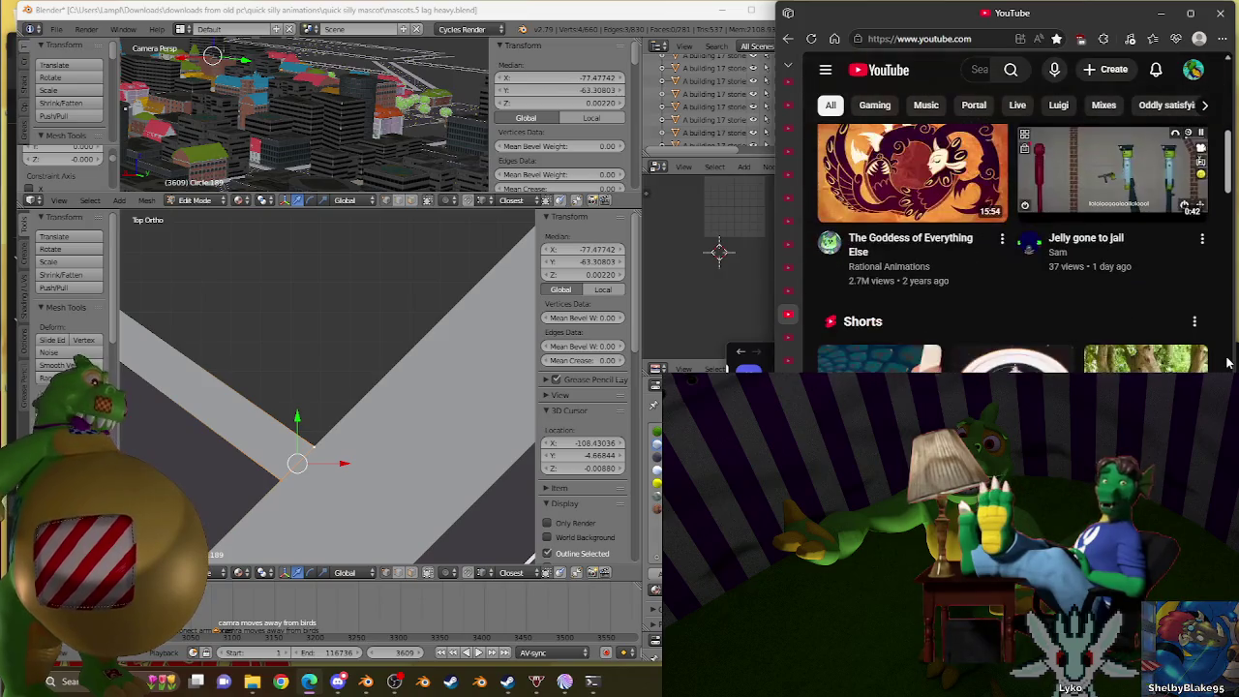
Scroll through the YouTube home feed of recommended videos and Shorts.
scroll(1228, 362, down, 2)
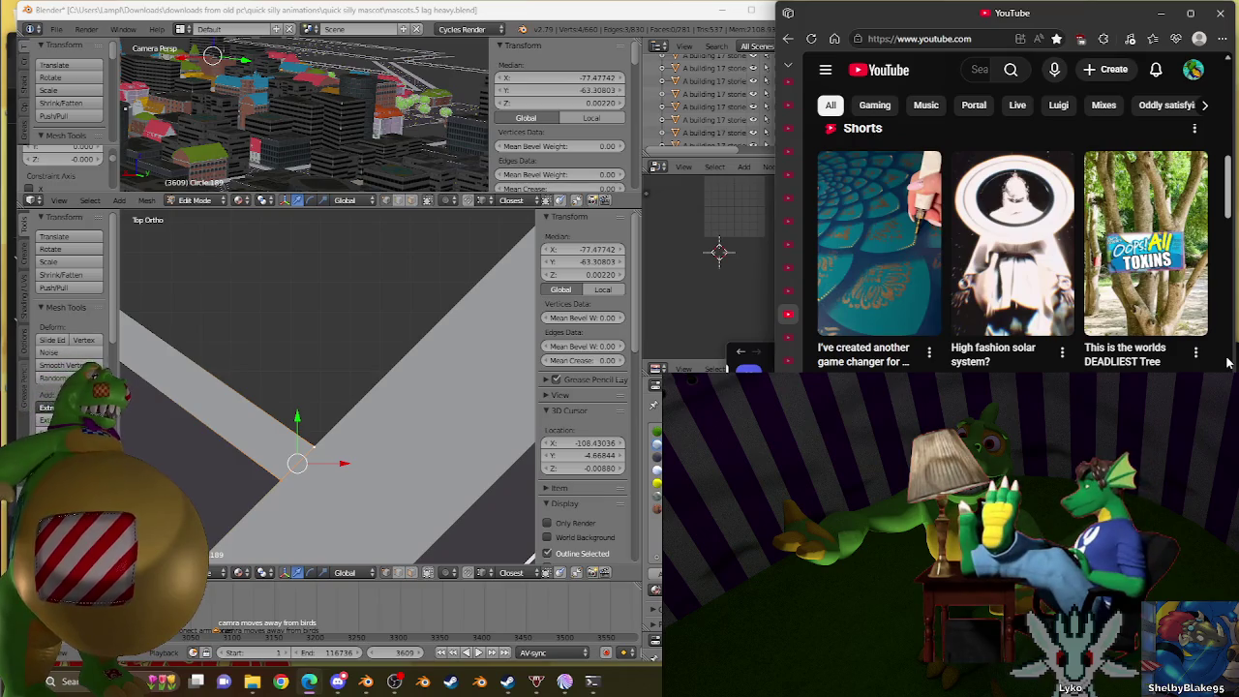
scroll(1228, 362, down, 2)
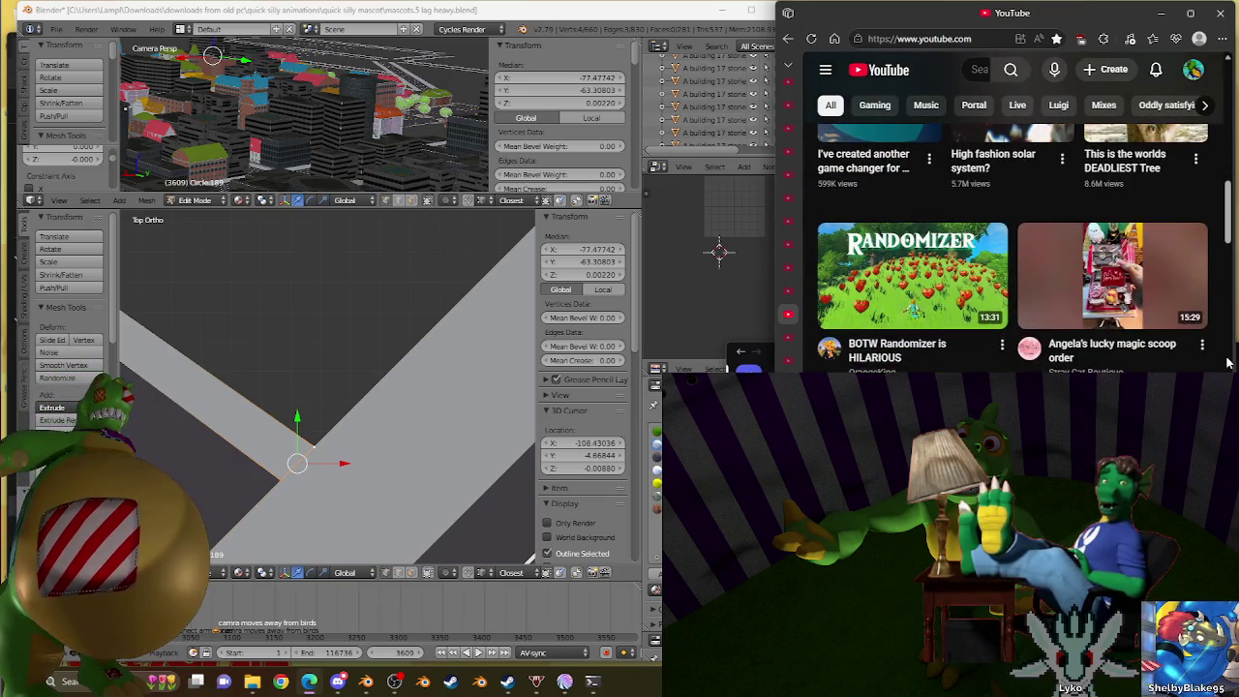
scroll(1228, 362, down, 2)
scroll(1228, 362, down, 2)
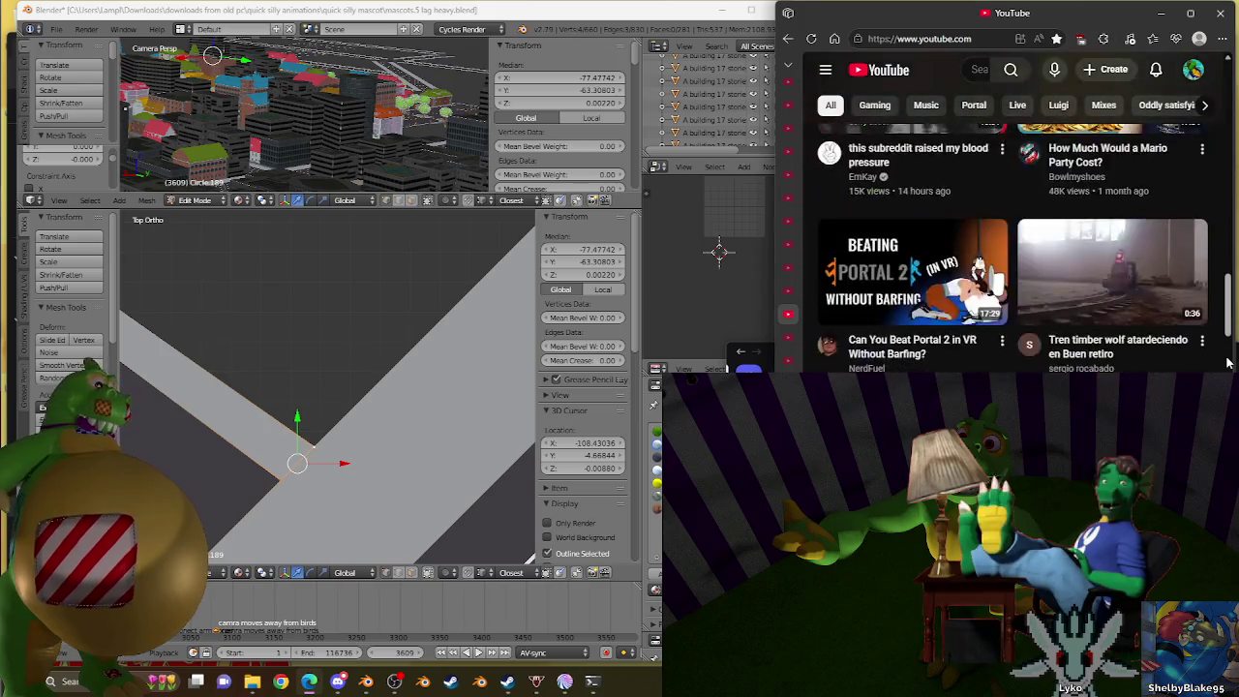